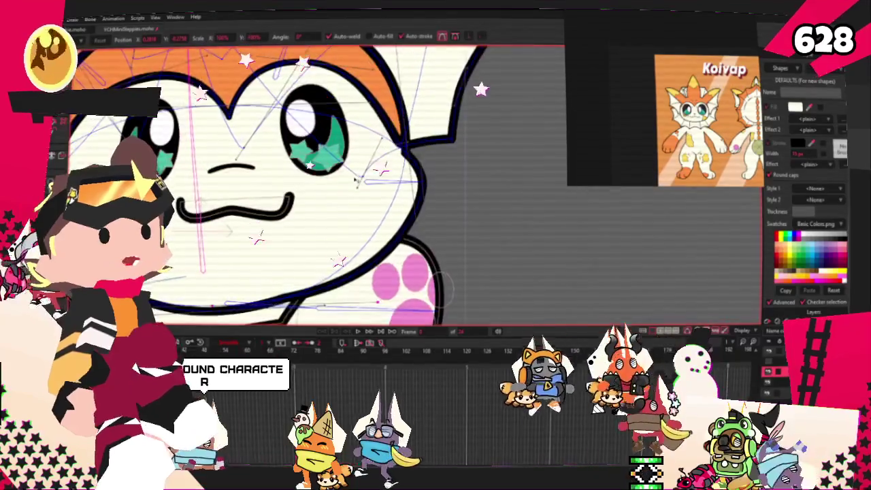
- Flatten the top of the black nose oval by pulling its top point down
scroll(504, 232, up, 3)
scroll(504, 232, up, 2)
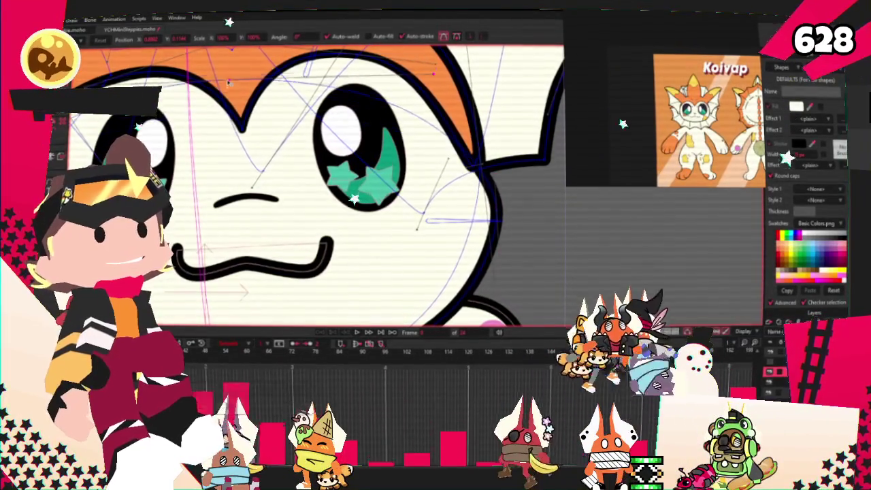
scroll(324, 177, down, 3)
scroll(324, 177, up, 2)
scroll(324, 177, up, 1)
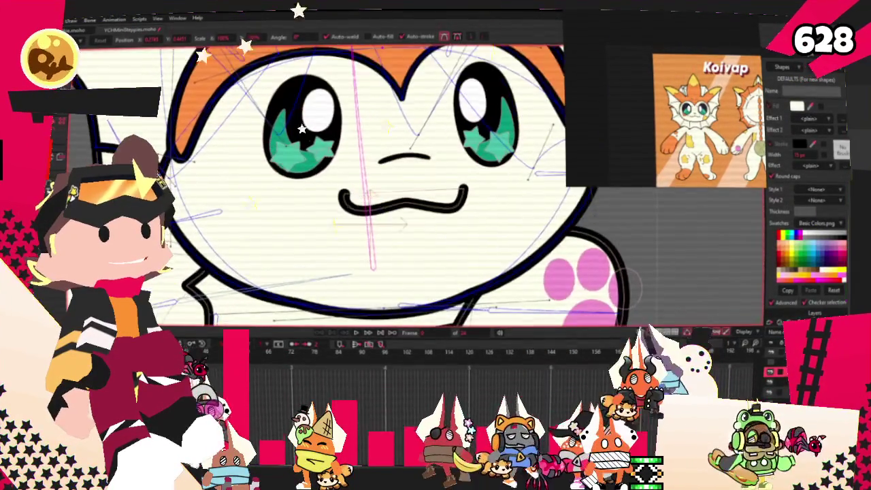
scroll(475, 216, down, 2)
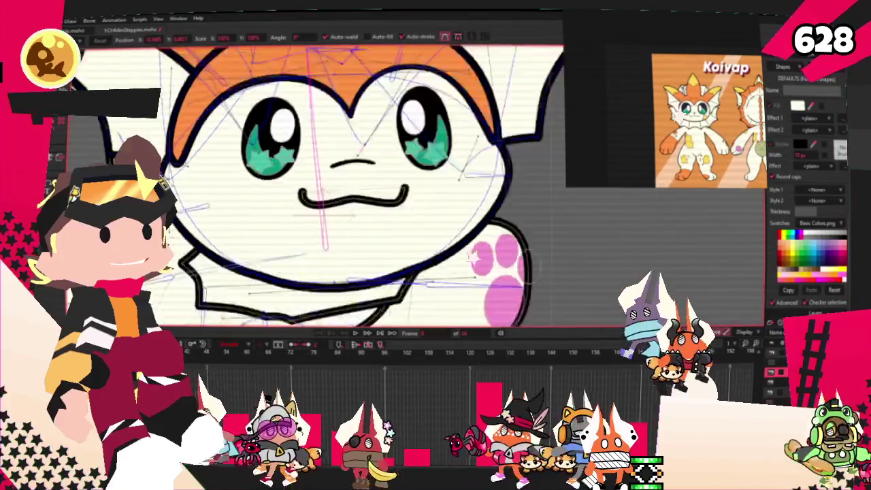
scroll(475, 216, down, 1)
scroll(262, 267, up, 2)
scroll(261, 266, down, 1)
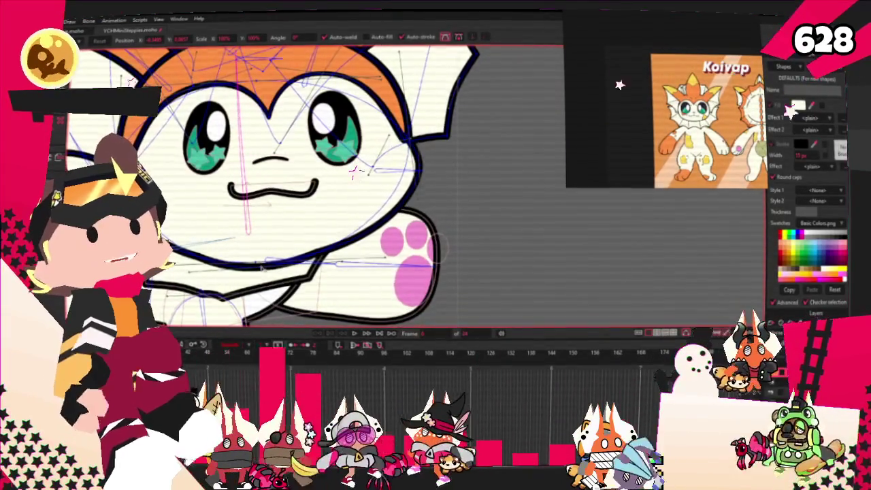
scroll(262, 266, down, 2)
scroll(243, 188, up, 1)
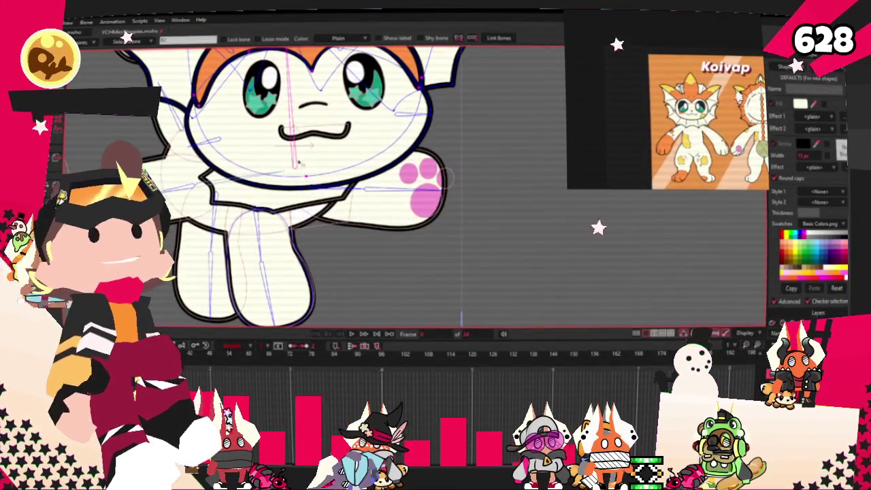
scroll(291, 157, up, 2)
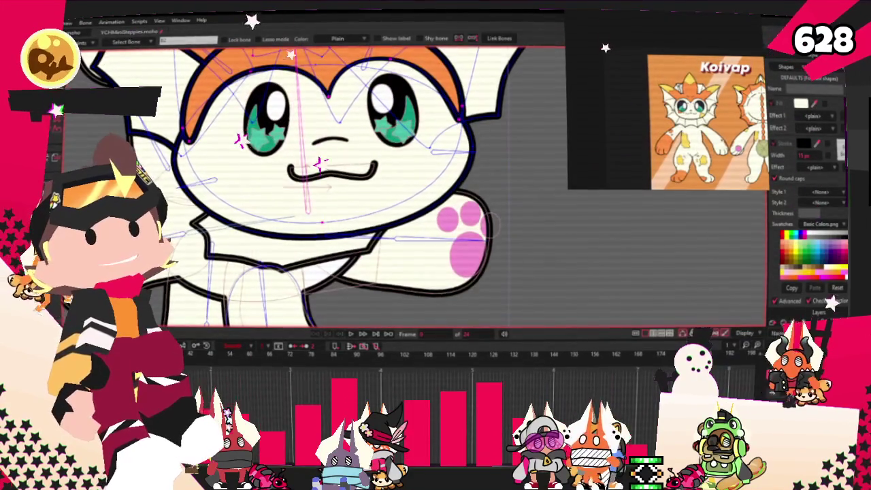
scroll(376, 238, down, 1)
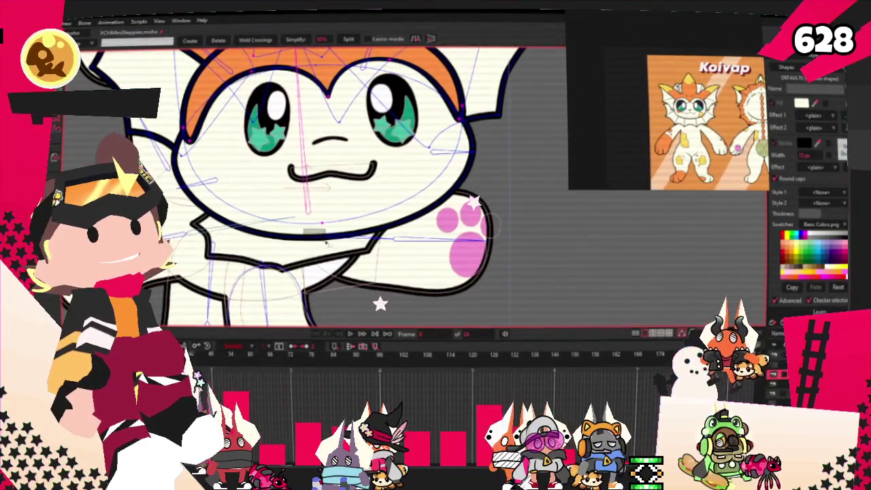
scroll(375, 237, down, 3)
scroll(313, 150, up, 3)
scroll(311, 168, up, 1)
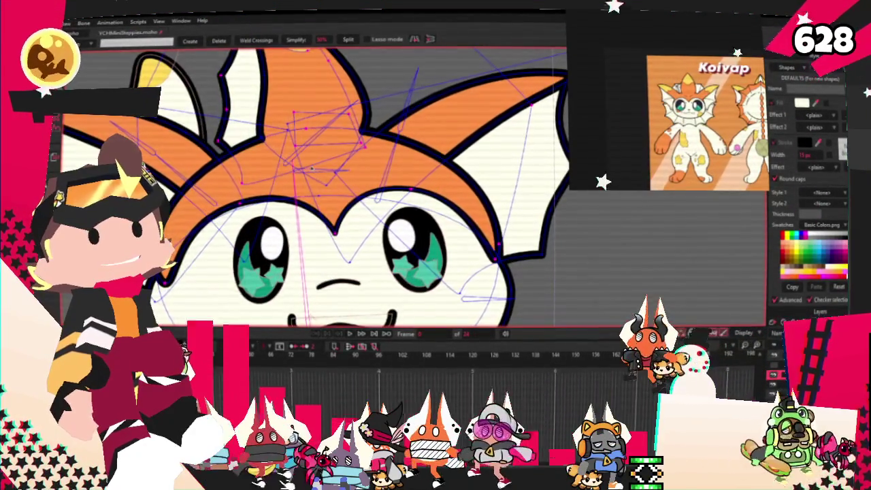
scroll(357, 243, down, 3)
scroll(356, 242, up, 3)
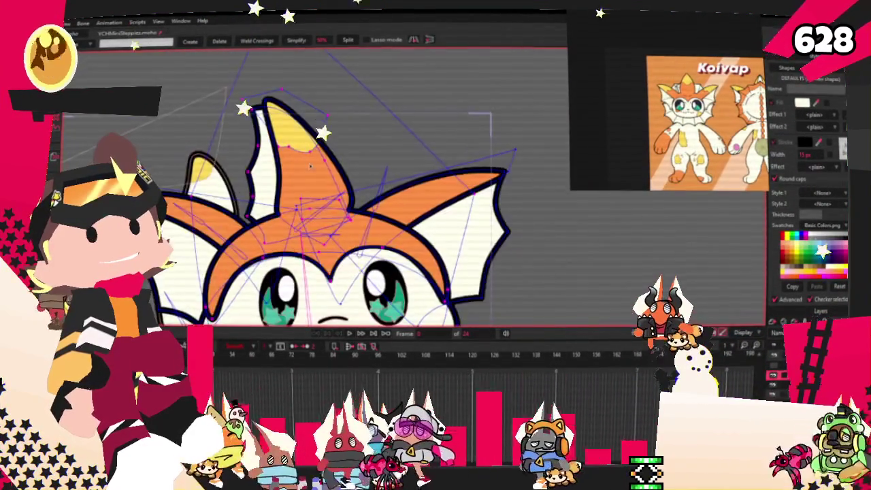
scroll(356, 243, down, 3)
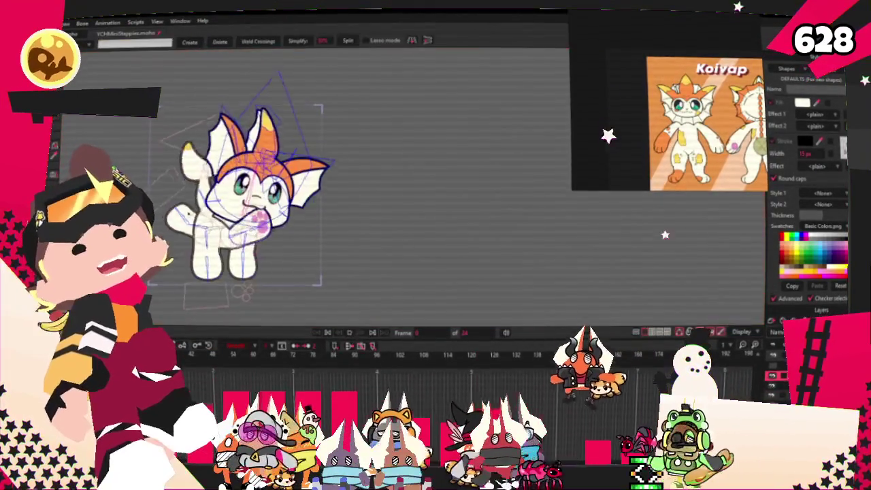
scroll(272, 204, up, 3)
scroll(273, 204, down, 2)
scroll(272, 204, up, 3)
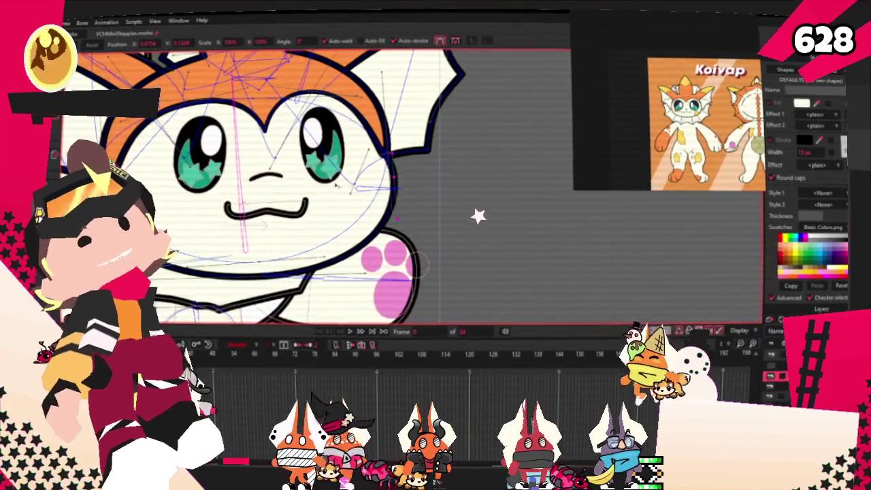
scroll(260, 312, up, 3)
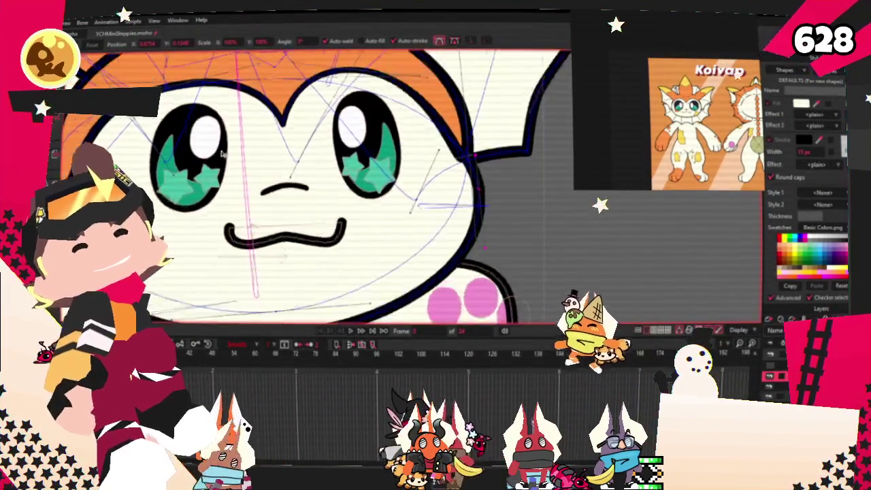
scroll(313, 206, down, 5)
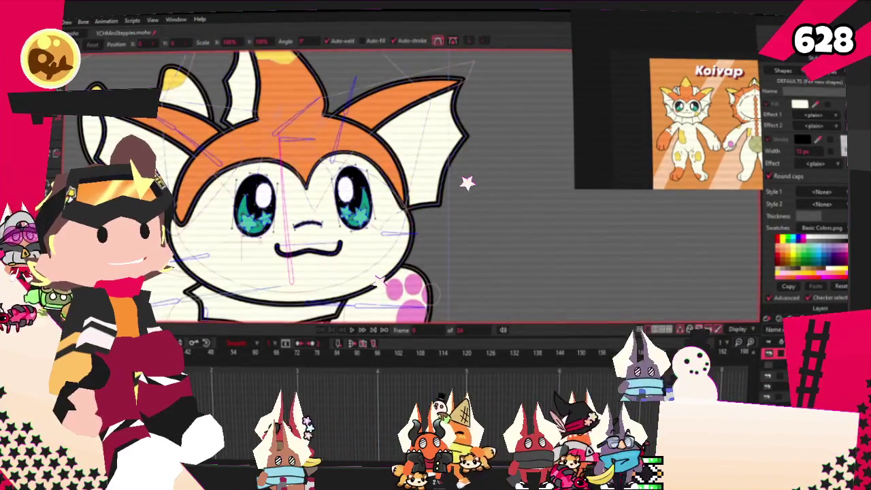
scroll(356, 260, up, 5)
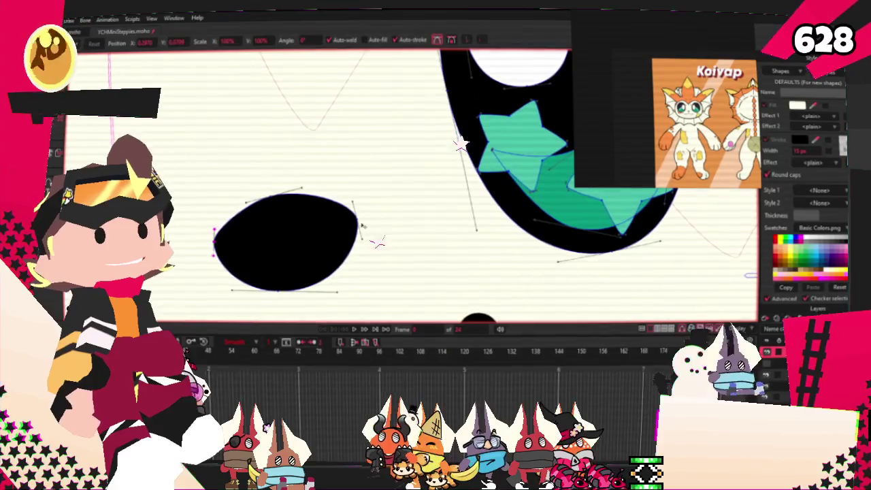
drag(292, 204, 288, 234)
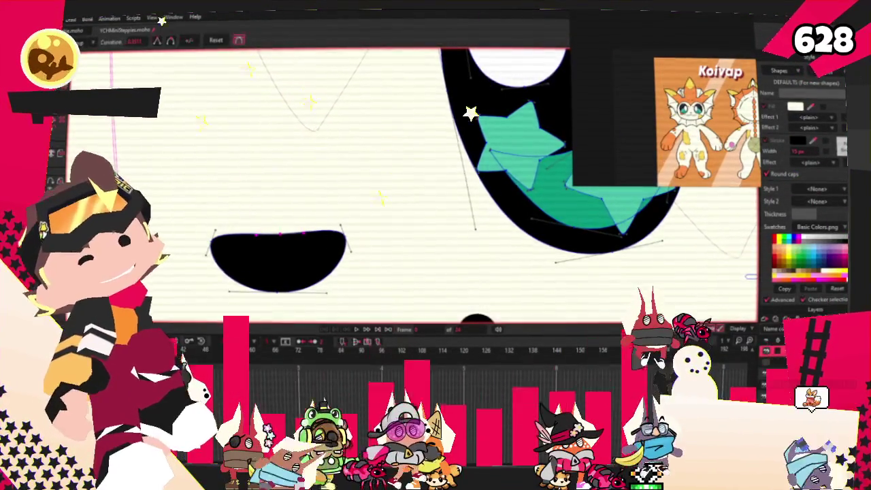
scroll(477, 218, up, 3)
- Sharpen the nose's bottom point with the Curvature tool and refine its outline
key(c)
drag(476, 218, 468, 257)
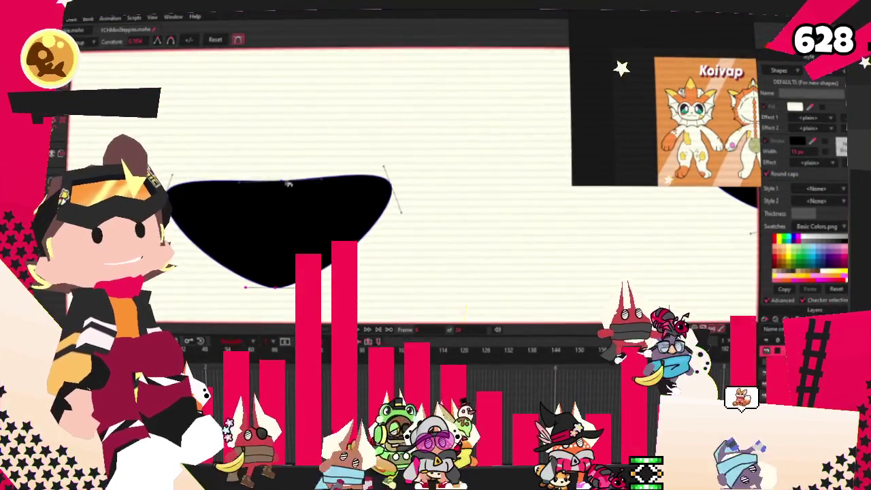
key(t)
drag(285, 188, 326, 188)
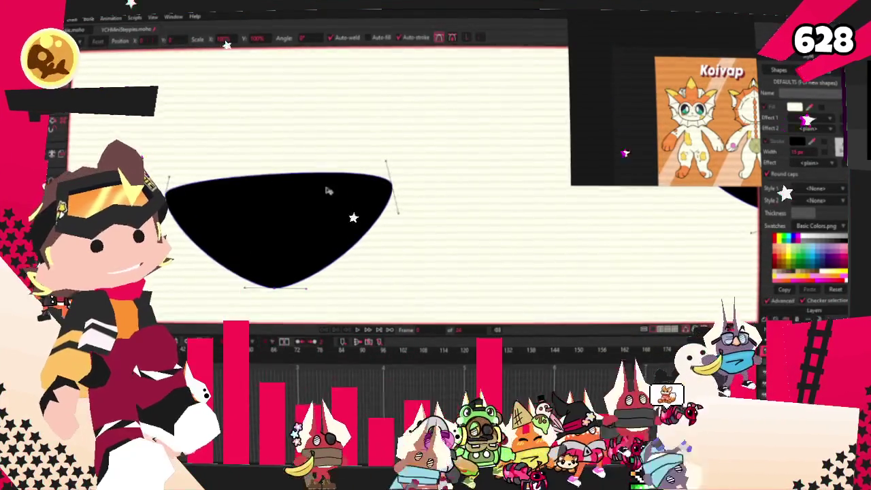
scroll(284, 194, down, 5)
scroll(284, 193, up, 2)
scroll(289, 196, up, 2)
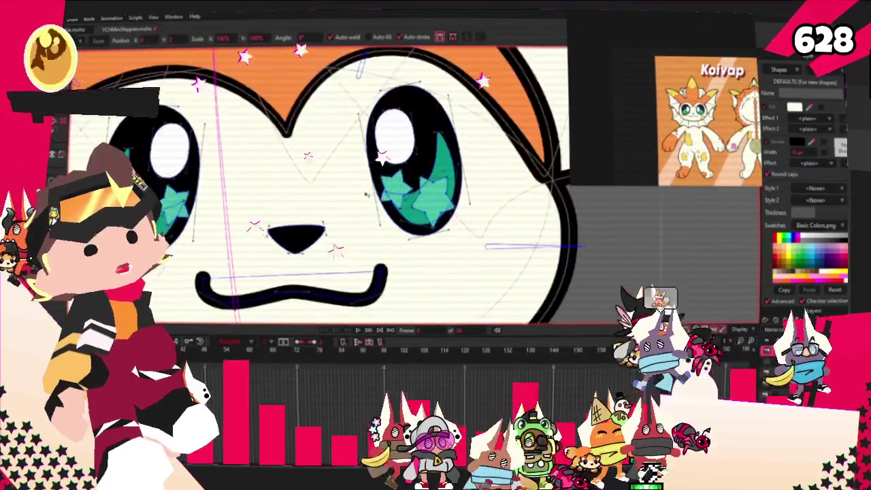
scroll(296, 198, up, 3)
scroll(303, 202, up, 1)
scroll(286, 218, up, 2)
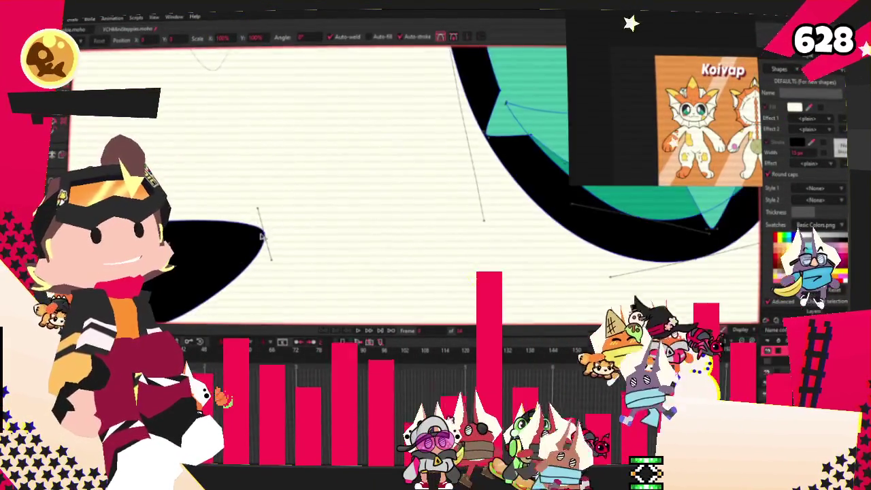
scroll(257, 240, up, 1)
scroll(257, 240, down, 3)
scroll(257, 240, down, 3)
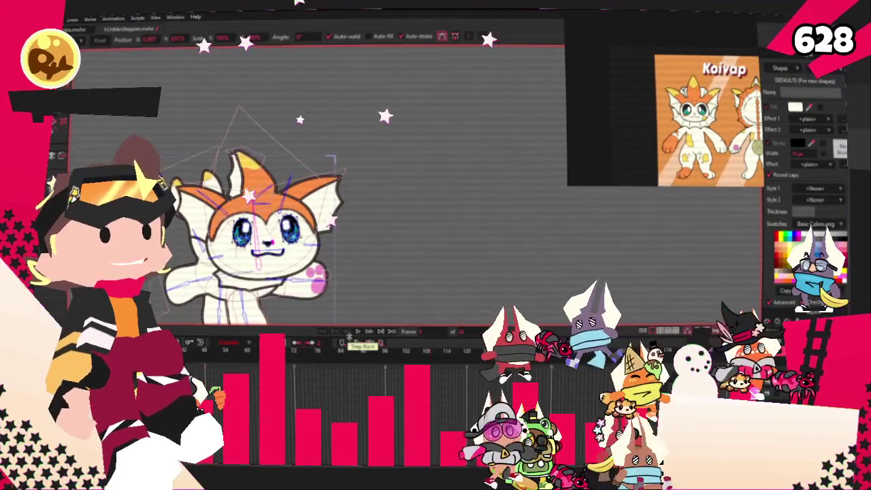
- Start the animation preview playback from the timeline controls
click(358, 342)
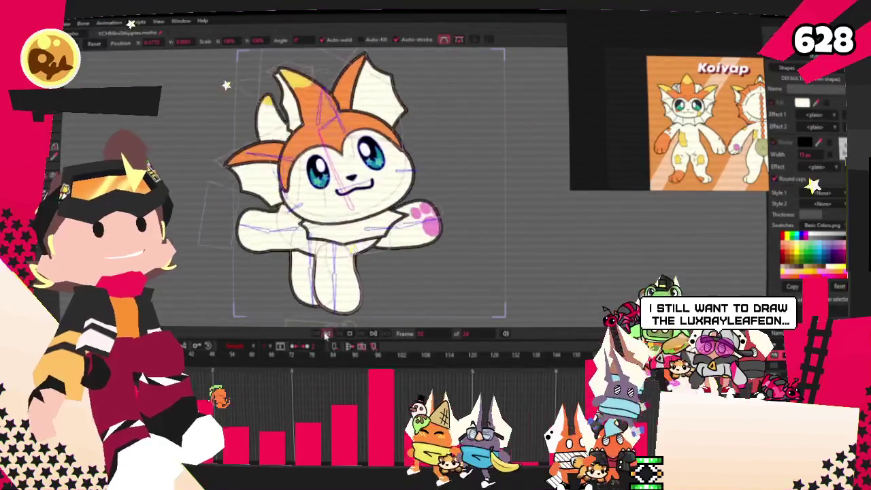
scroll(639, 101, down, 3)
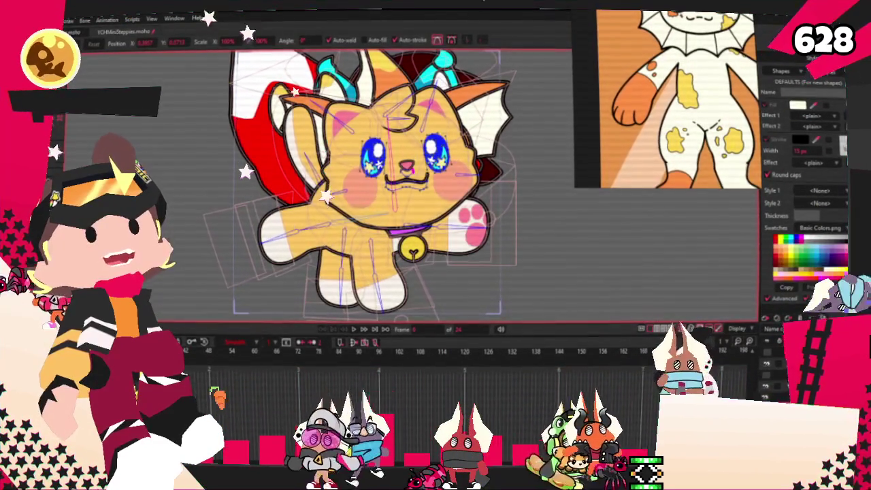
- Select all the character's points and switch to the Transform Layer tool (M)
key(ctrl+a)
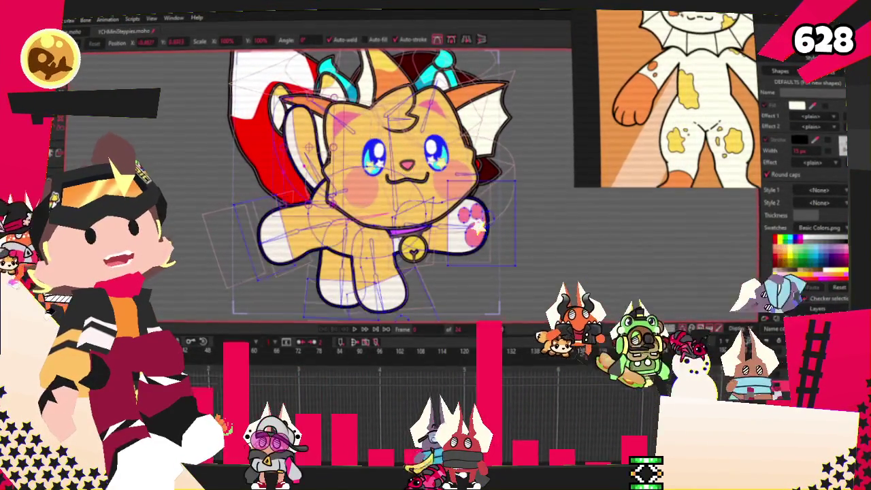
scroll(349, 260, up, 5)
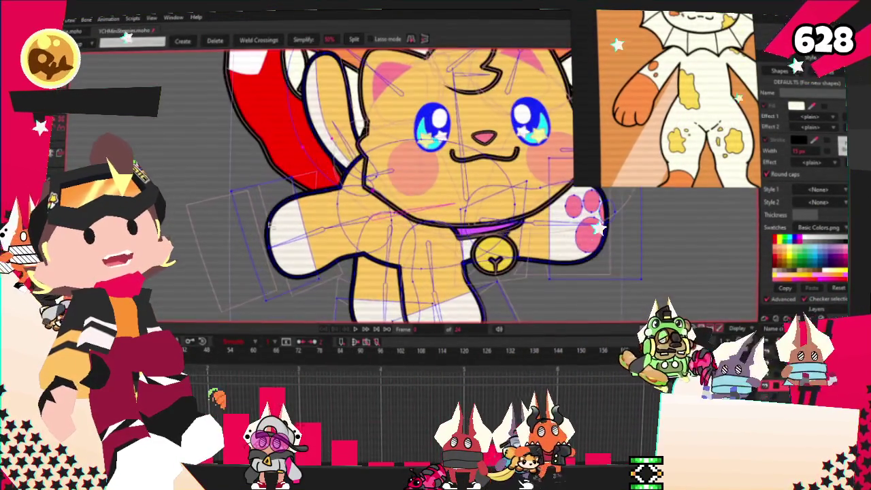
scroll(349, 260, down, 3)
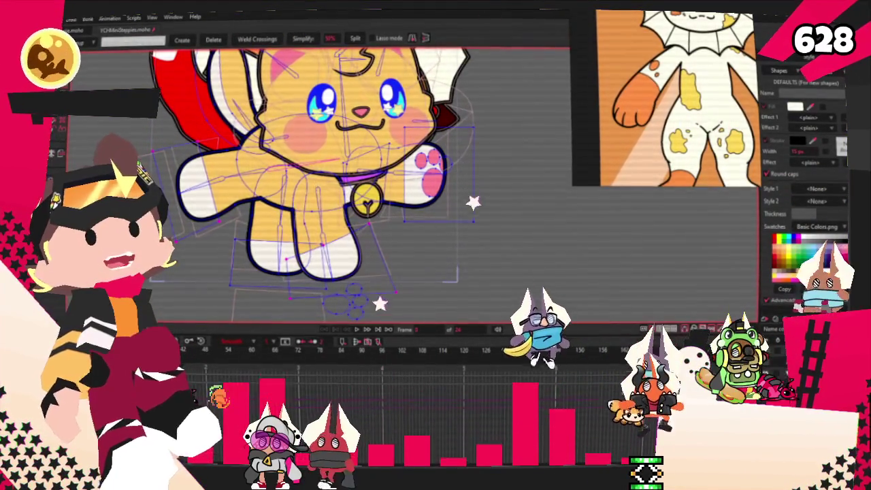
key(m)
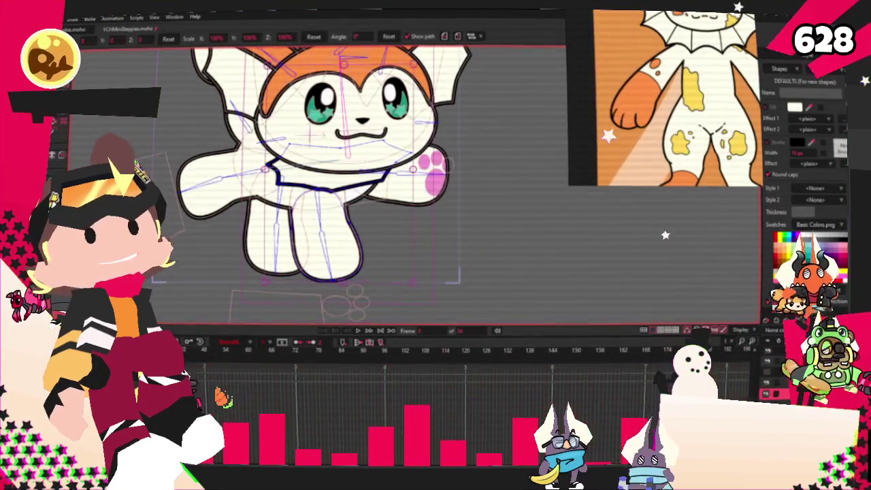
- Pick the orange shading shape at the bottom of the legs, then deselect the finished shading
key(t)
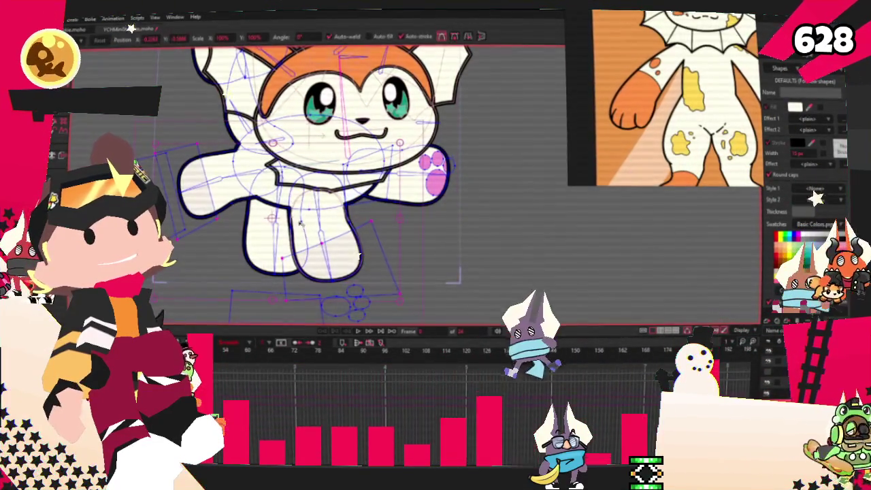
key(g)
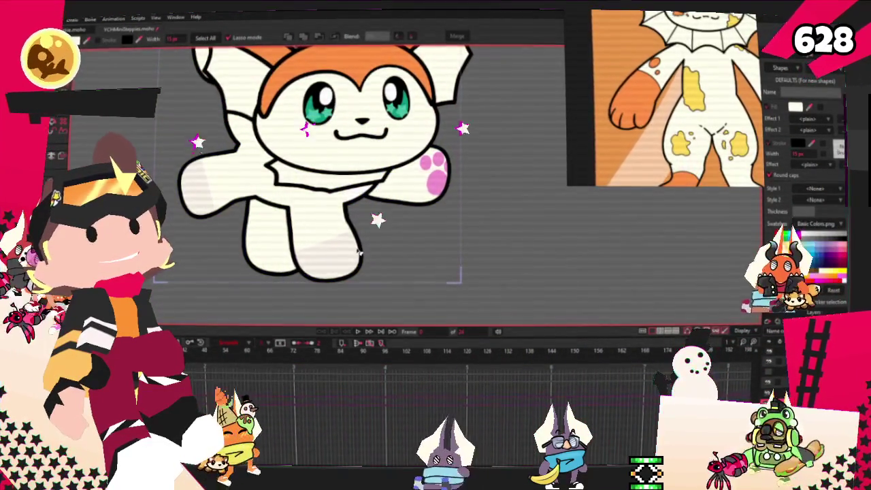
click(360, 254)
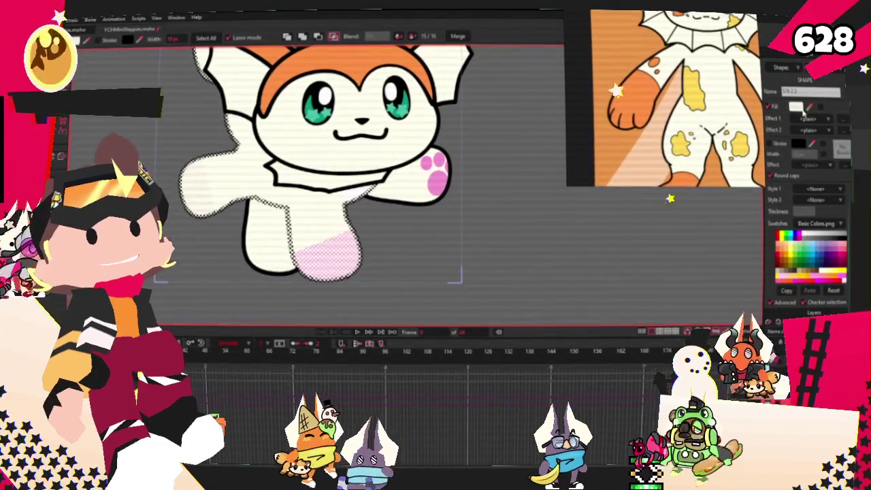
click(515, 234)
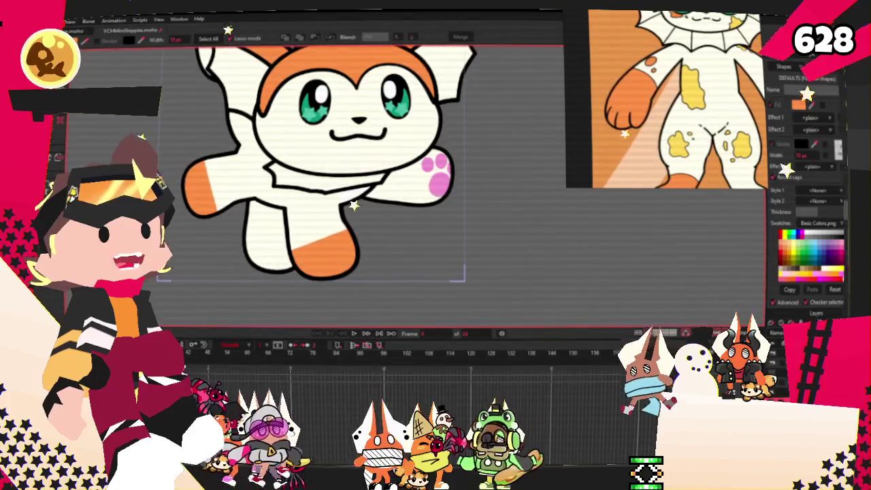
- Select the bone near the collar line and bind the orange shading points to it
key(z)
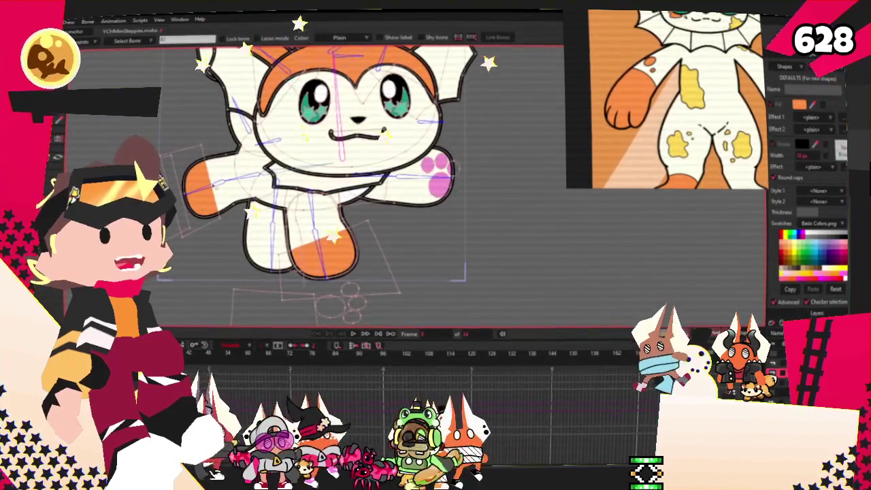
scroll(331, 230, up, 2)
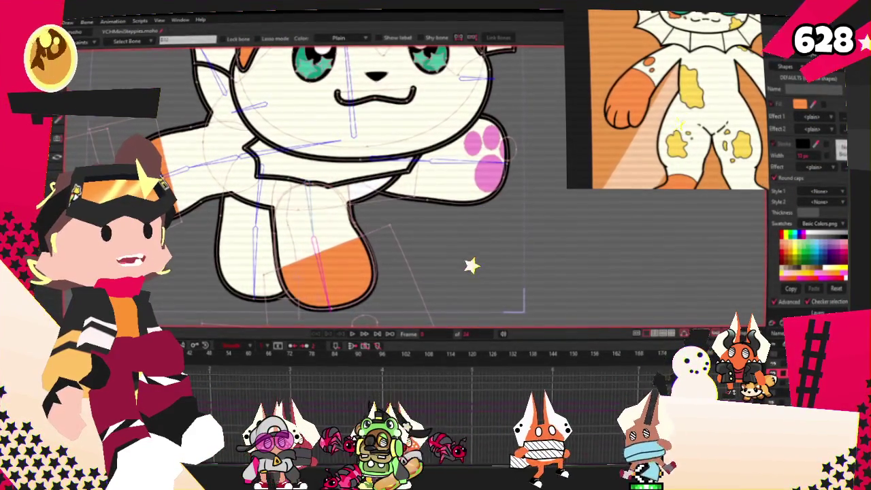
click(354, 179)
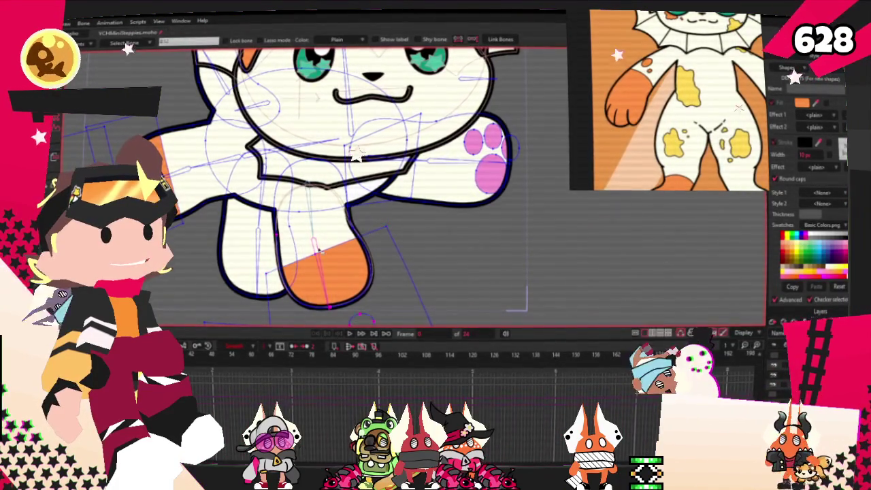
key(g)
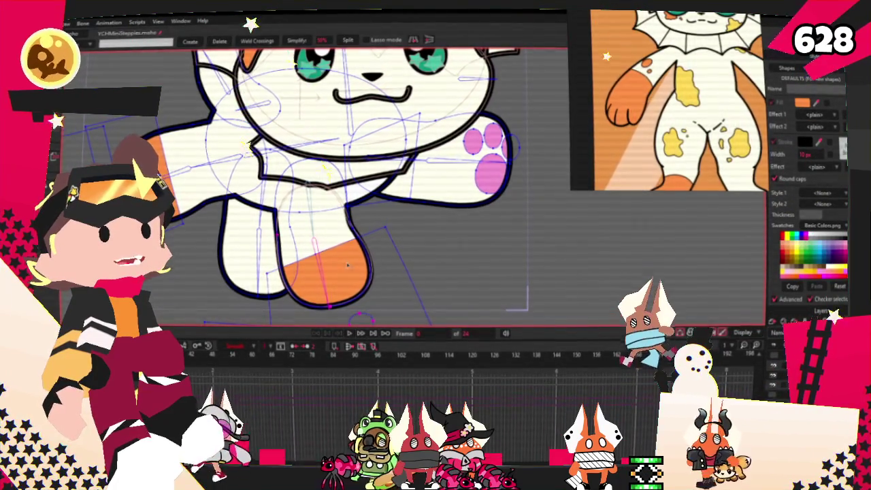
key(i)
scroll(379, 252, up, 2)
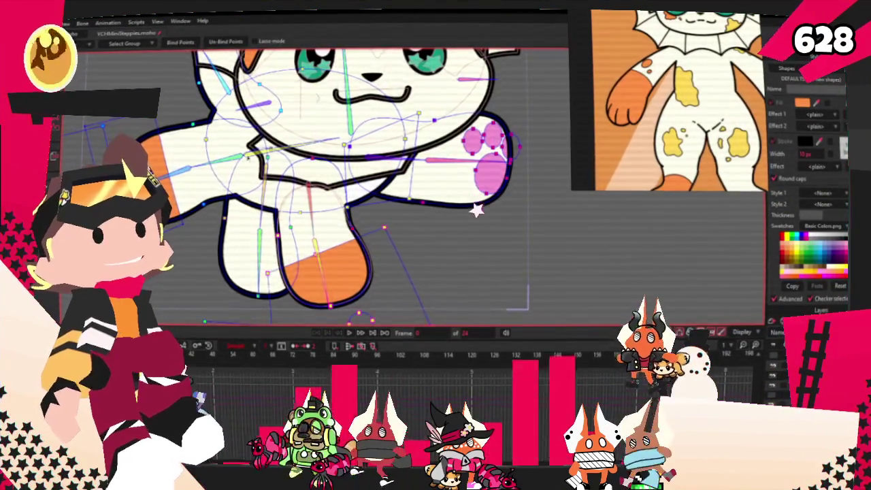
key(b)
key(g)
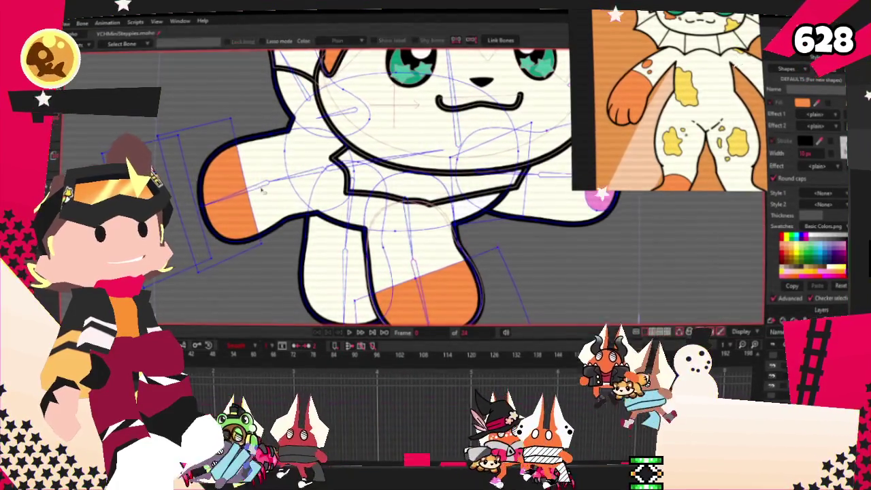
key(i)
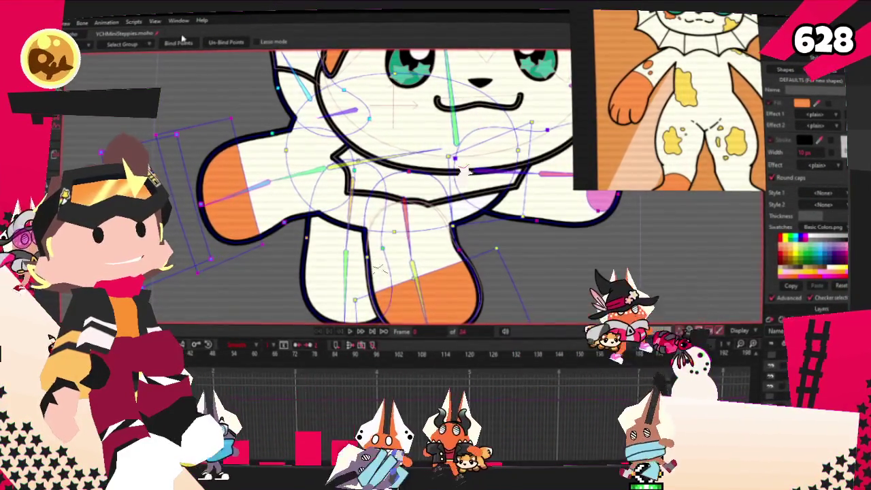
- Move to another frame and play the animation to test the new binding
scroll(472, 258, down, 2)
click(359, 357)
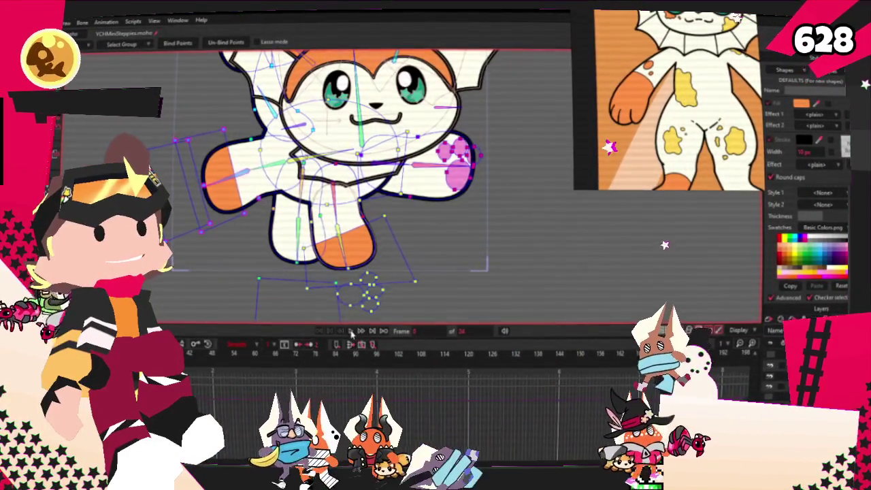
key(g)
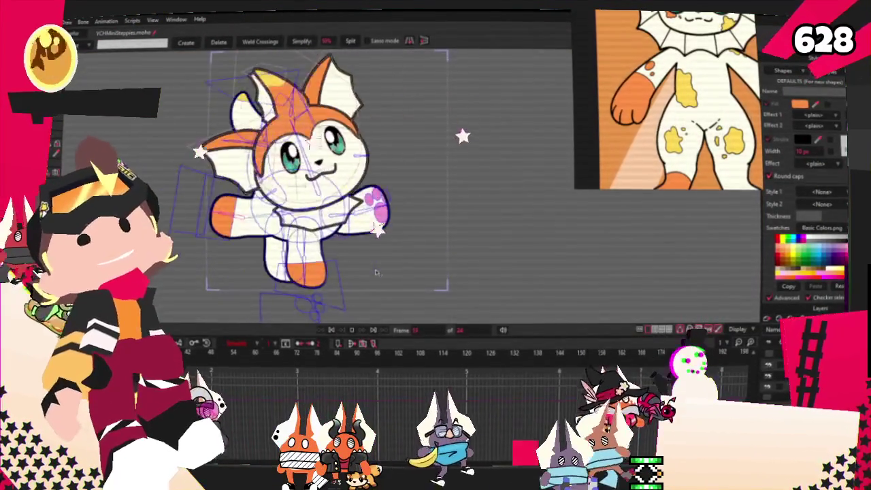
key(space)
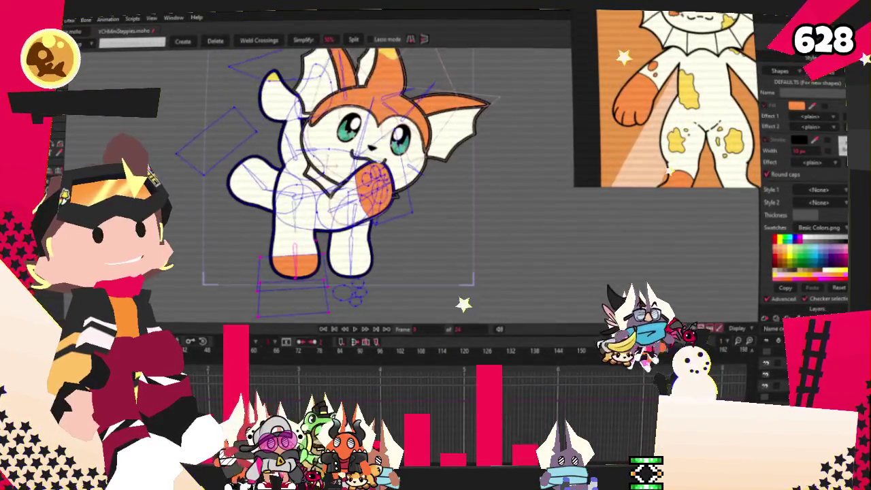
scroll(448, 155, up, 2)
scroll(449, 155, up, 2)
scroll(448, 154, up, 1)
scroll(356, 174, down, 3)
- Zoom out to the whole cat and play its animation to review paw pads and shading
key(z)
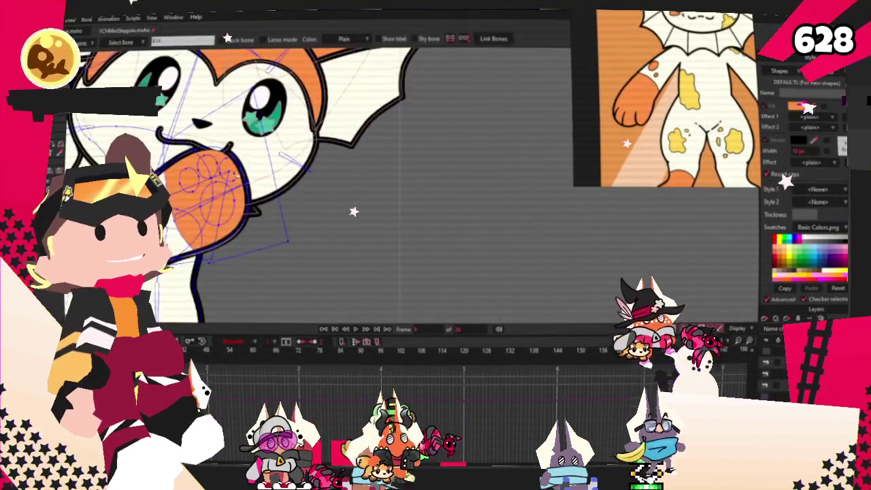
scroll(354, 211, up, 3)
scroll(354, 222, down, 2)
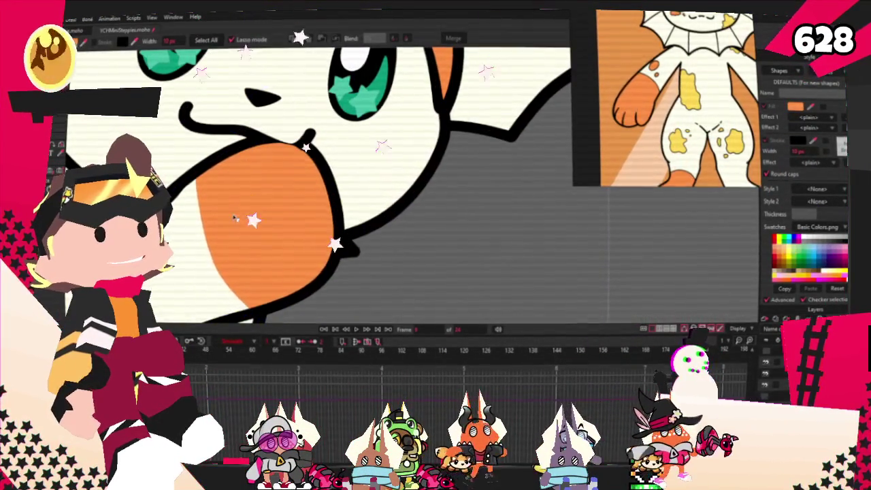
key(g)
scroll(355, 222, down, 2)
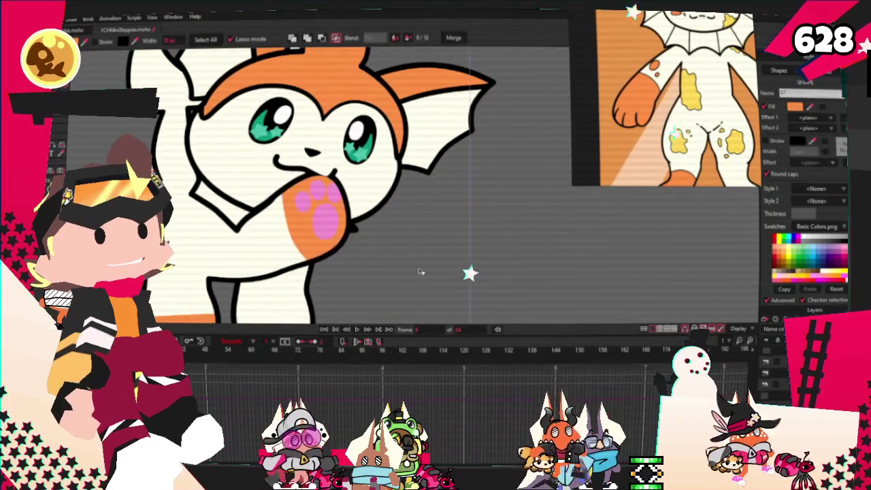
scroll(354, 221, down, 2)
scroll(320, 253, up, 3)
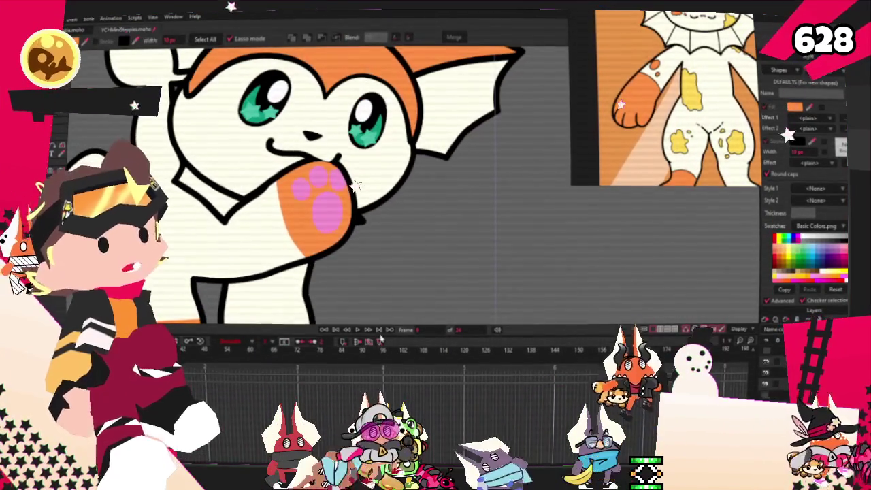
scroll(350, 205, down, 4)
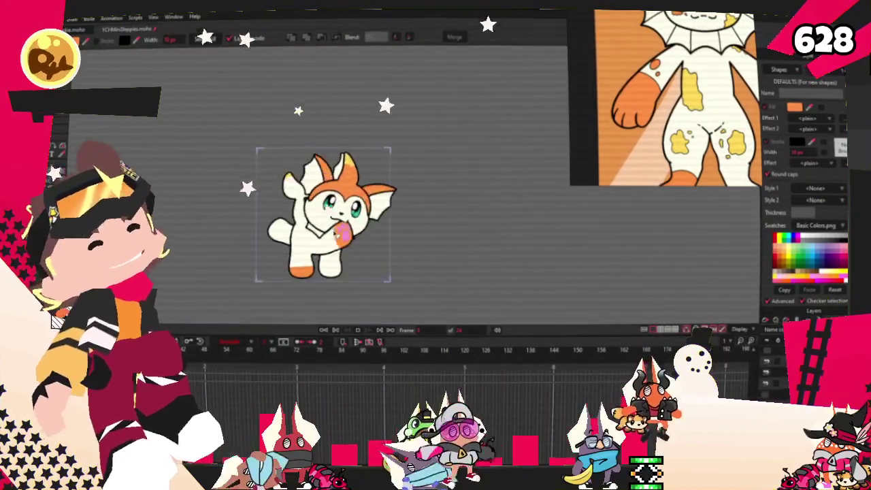
key(space)
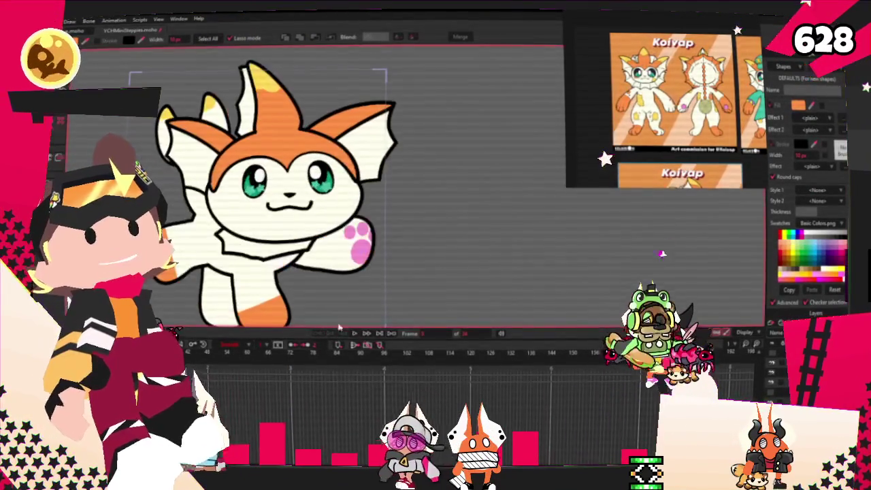
- Advance the animation one frame, then shift the head outline's left curve to the right
scroll(354, 229, up, 3)
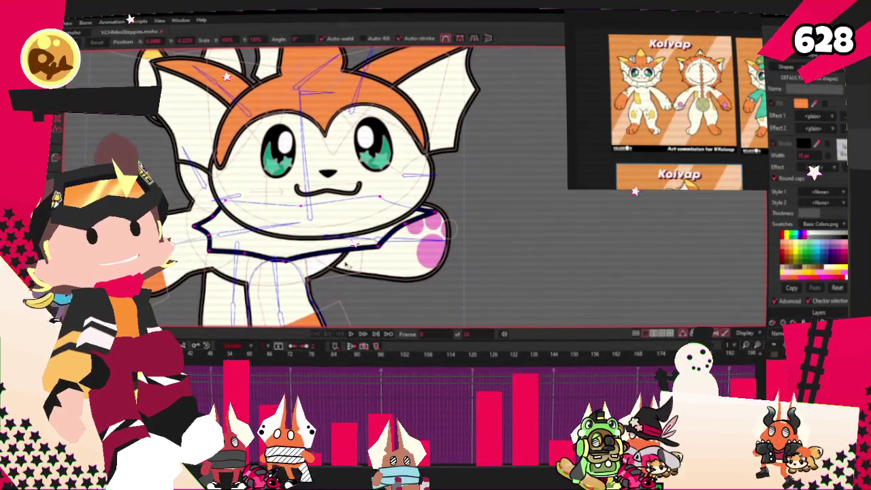
click(353, 335)
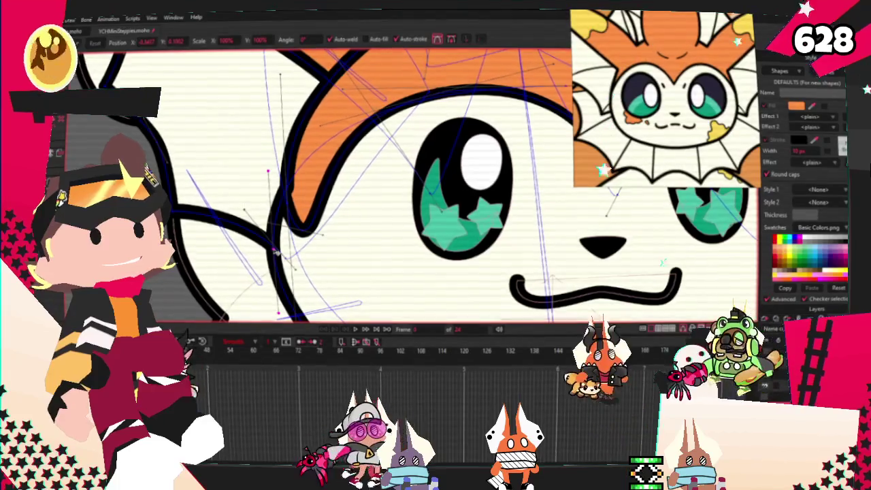
drag(274, 250, 295, 252)
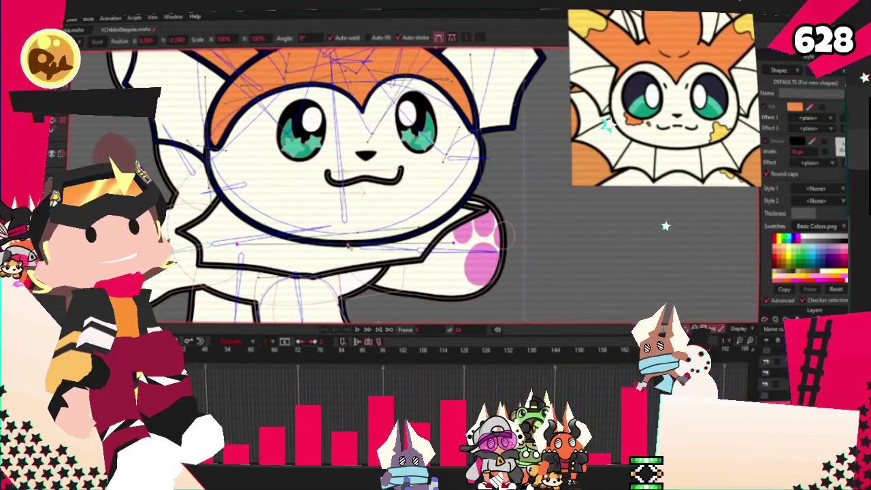
- Zoom the canvas to bring the forked, yellow-tipped tail into view
scroll(348, 245, down, 3)
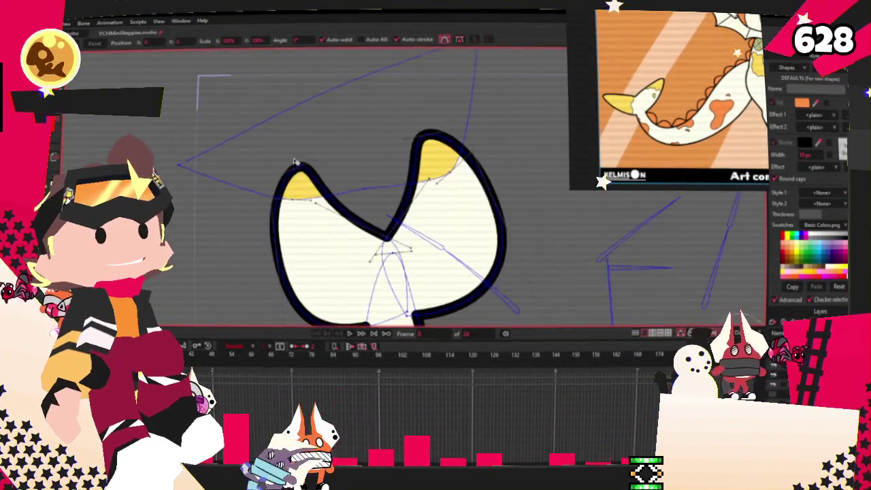
- Add a new curve that divides off the yellow tip
key(a)
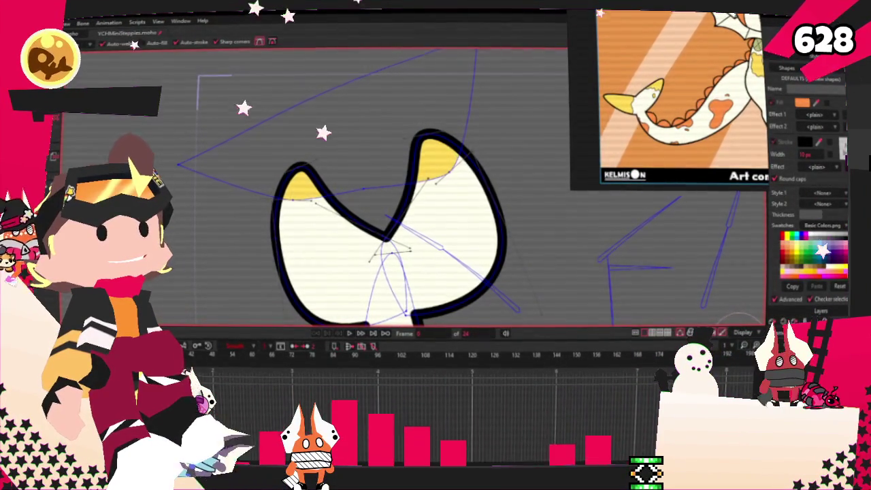
scroll(370, 242, up, 3)
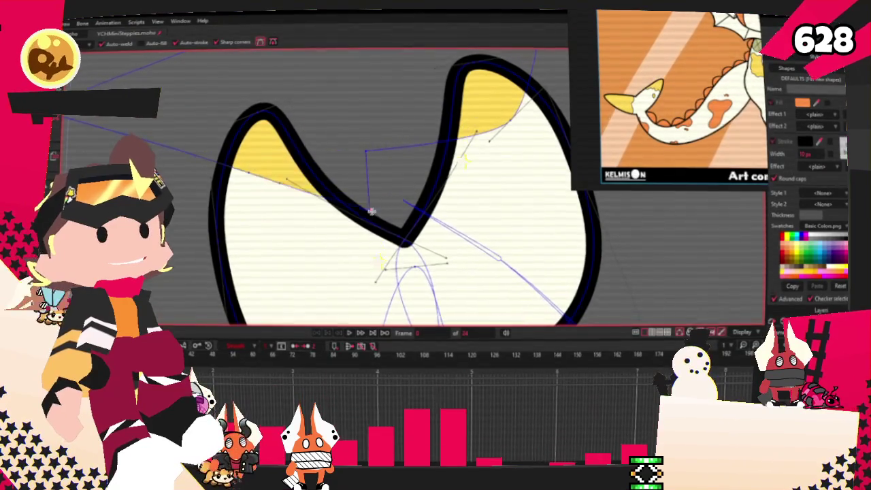
drag(280, 158, 174, 318)
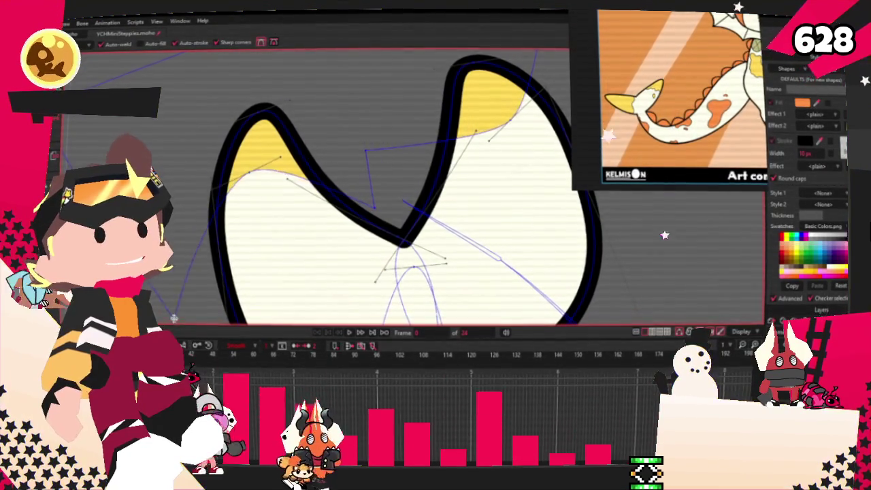
scroll(270, 176, down, 3)
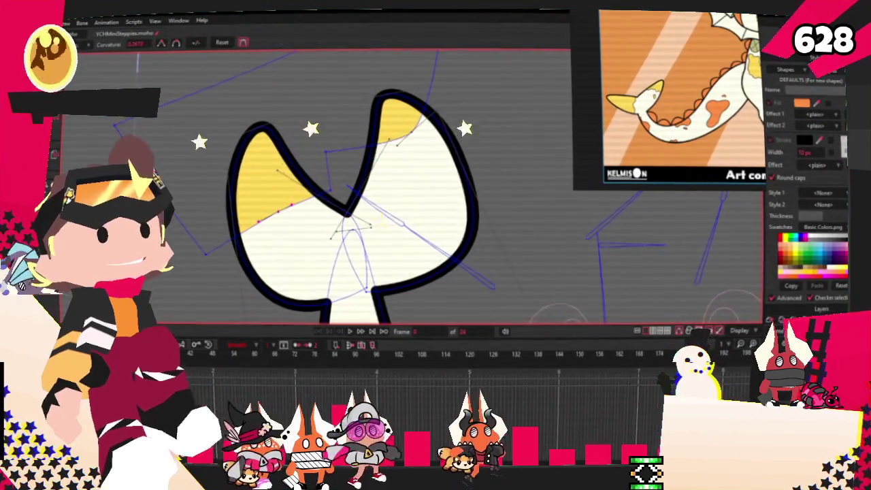
scroll(236, 167, up, 3)
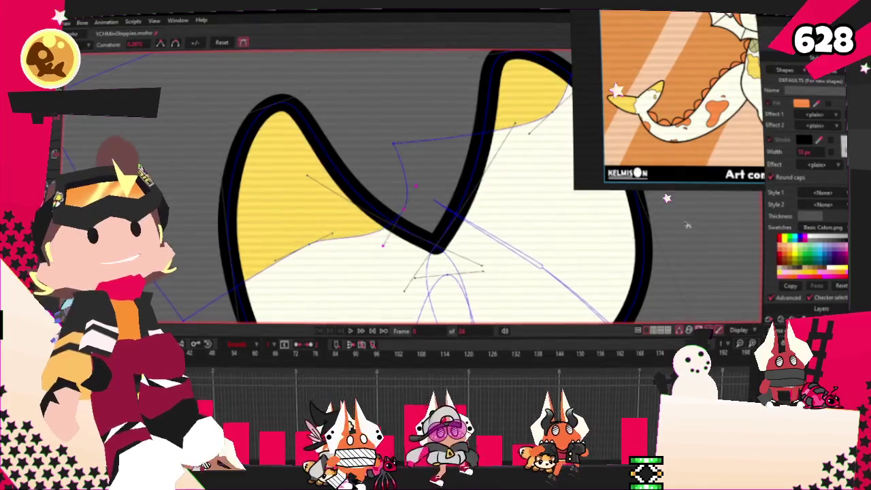
scroll(267, 203, down, 1)
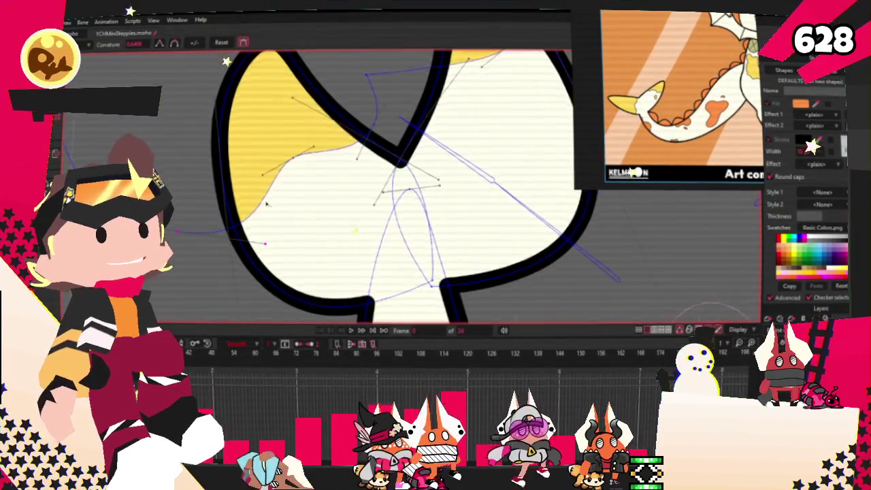
scroll(266, 203, down, 2)
scroll(266, 202, up, 2)
scroll(259, 225, down, 2)
scroll(255, 245, up, 1)
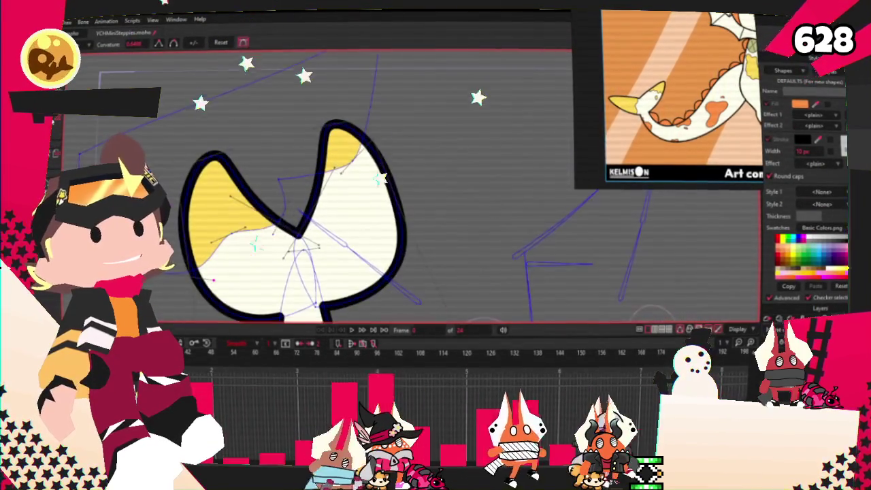
scroll(469, 177, up, 2)
scroll(473, 231, up, 1)
scroll(470, 272, down, 3)
- Drag the left ear out toward the lower left and pull the right ear's tip up
key(t)
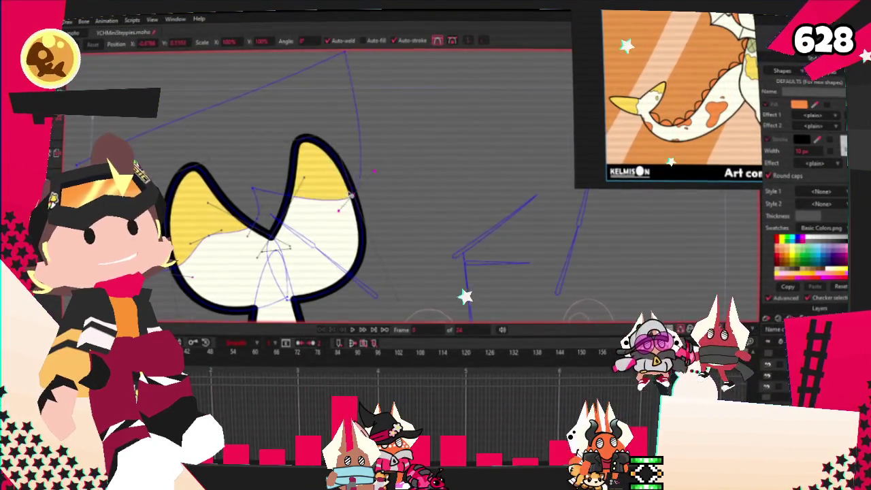
scroll(315, 174, down, 2)
scroll(232, 162, up, 3)
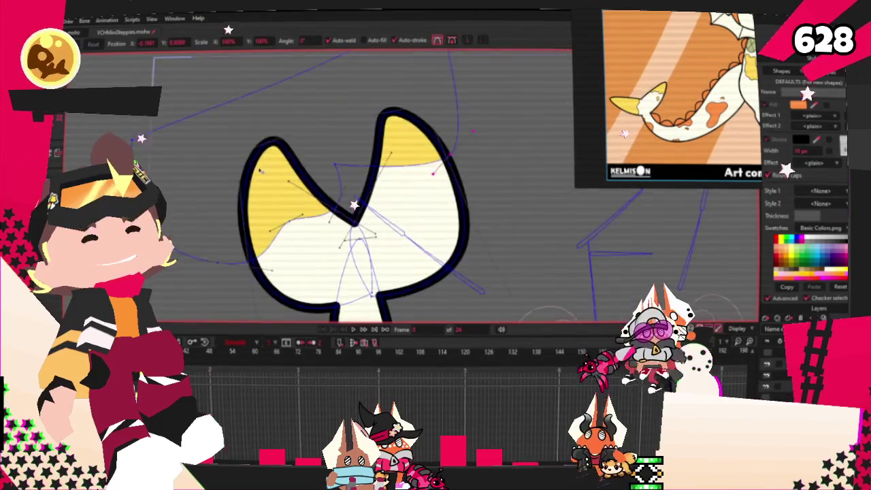
drag(232, 163, 207, 194)
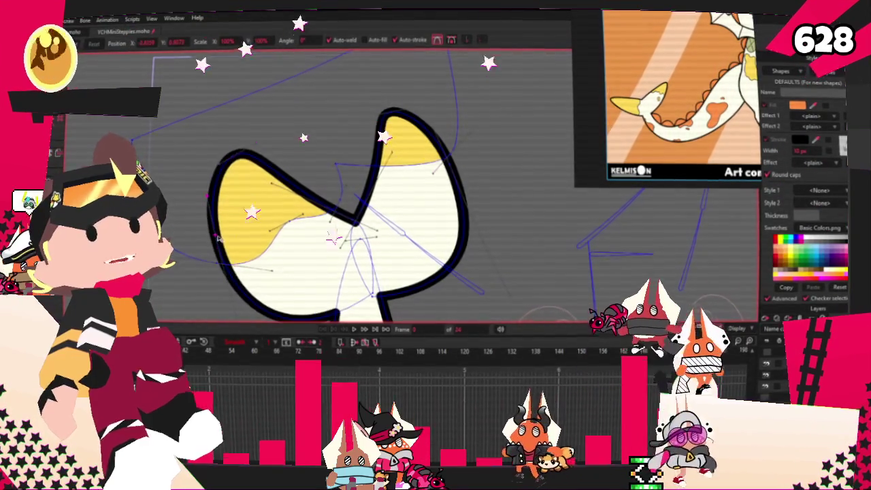
drag(392, 119, 481, 162)
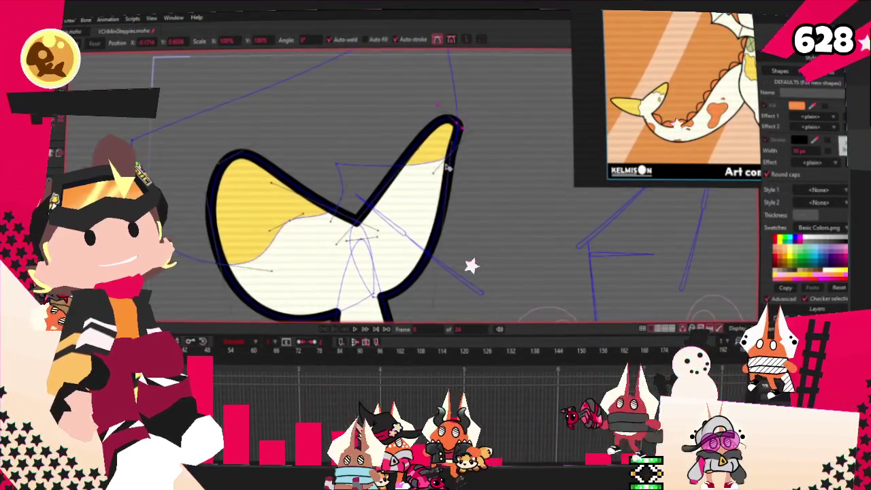
scroll(480, 162, down, 1)
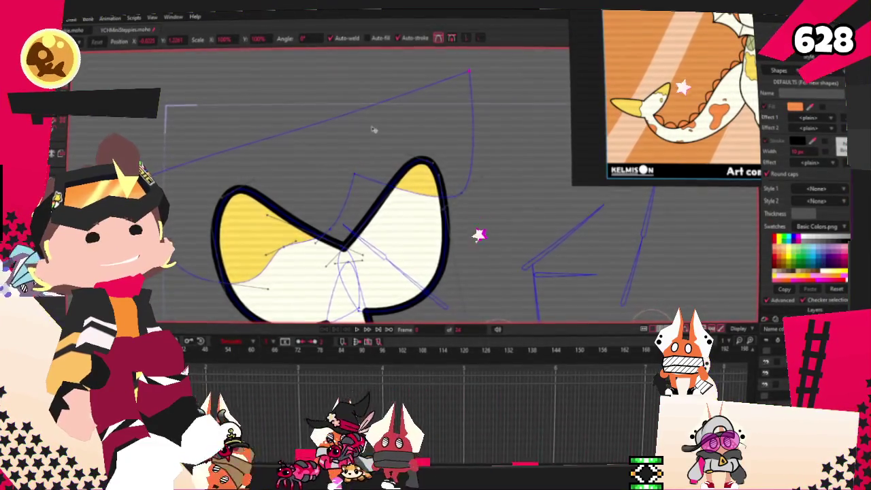
scroll(374, 129, down, 1)
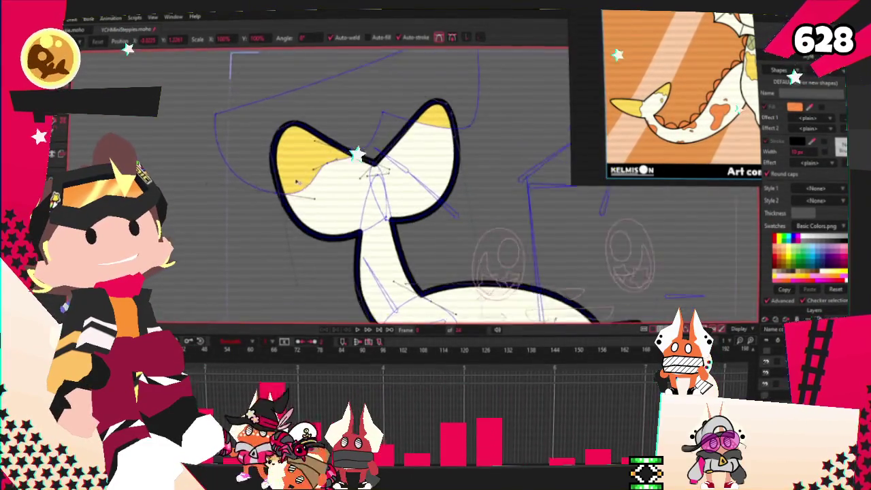
scroll(302, 268, down, 2)
scroll(358, 273, up, 3)
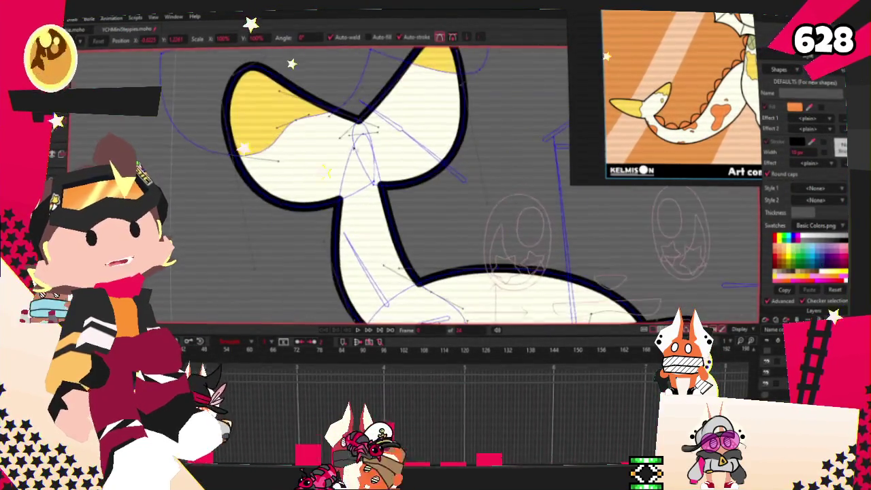
scroll(402, 255, up, 2)
key(s)
scroll(314, 170, down, 3)
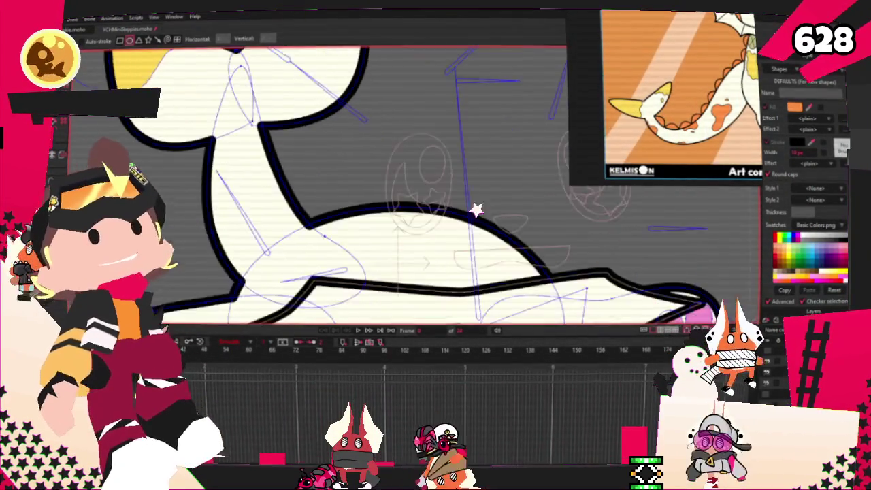
- Draw an orange spike shape on the back and add points to pull it into a teardrop
scroll(276, 123, up, 3)
drag(289, 114, 374, 198)
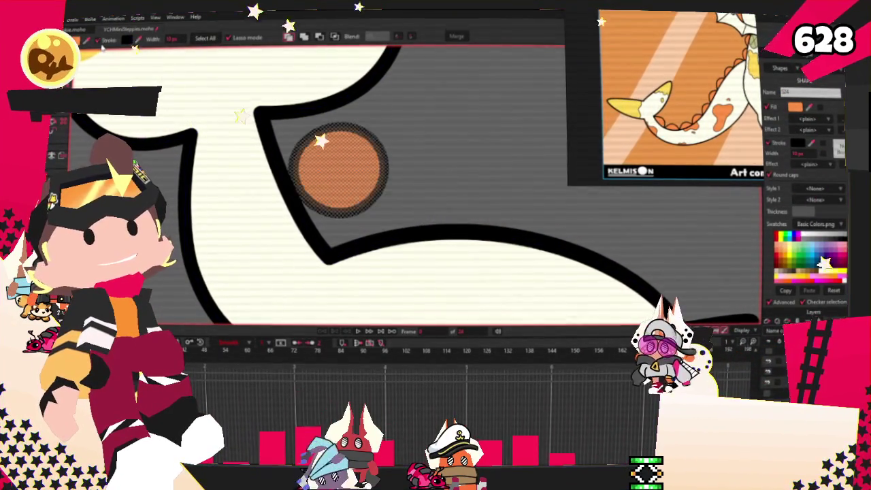
key(a)
scroll(197, 129, down, 1)
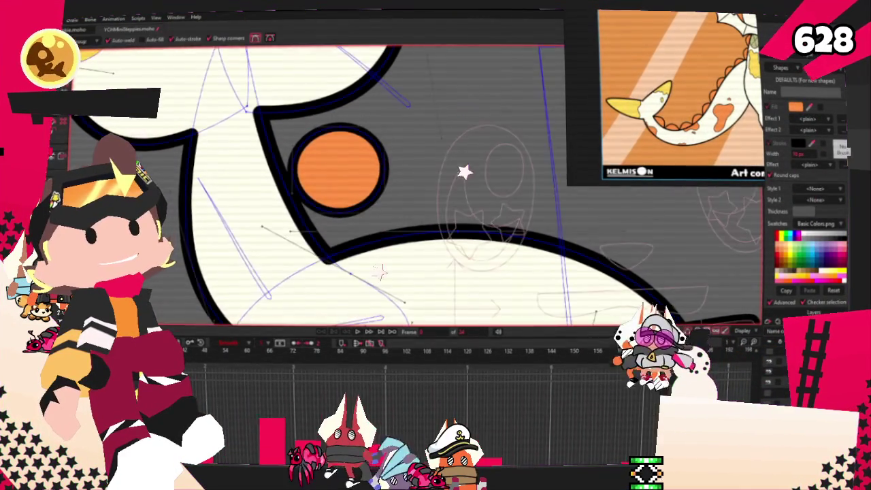
scroll(320, 149, up, 3)
drag(295, 133, 220, 75)
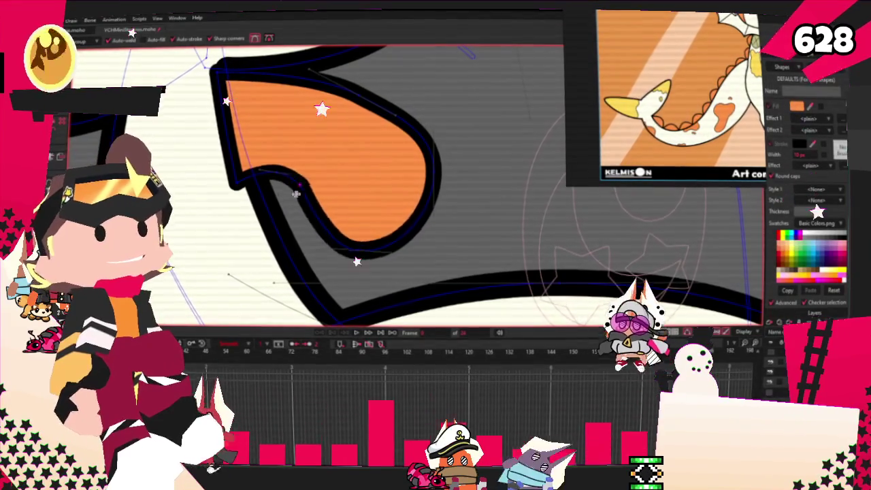
drag(356, 259, 270, 257)
drag(385, 237, 337, 166)
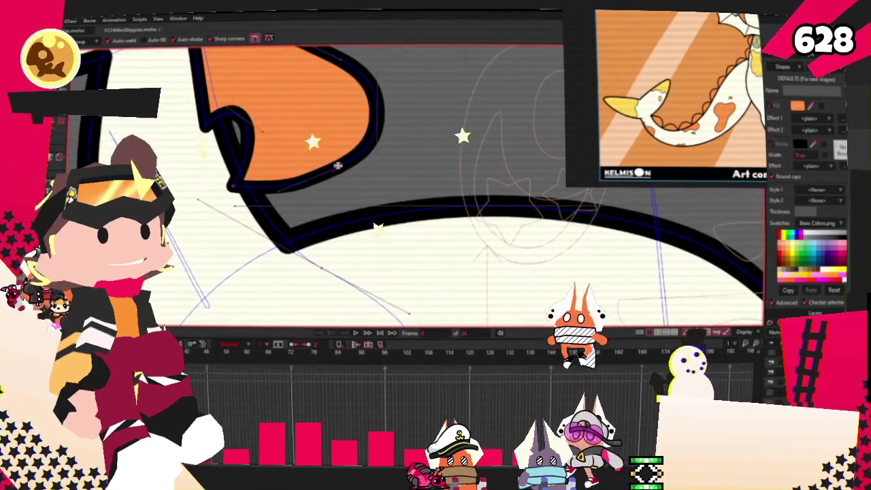
drag(290, 291, 314, 262)
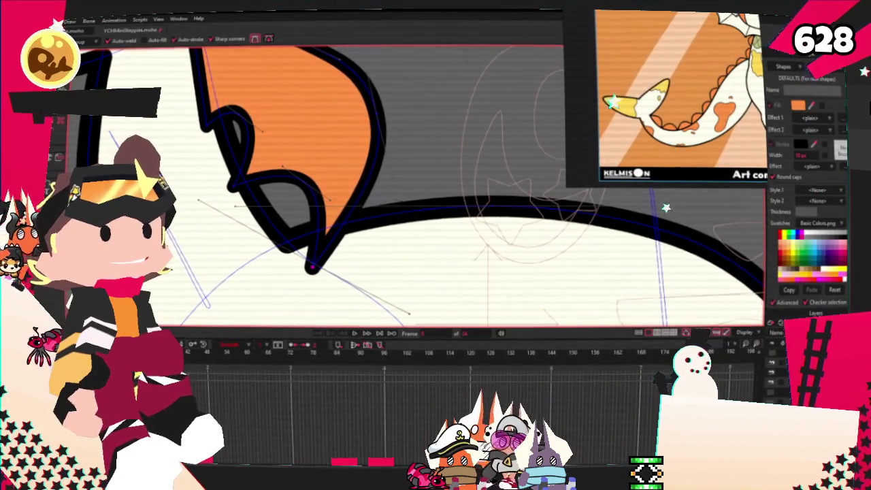
drag(201, 175, 196, 229)
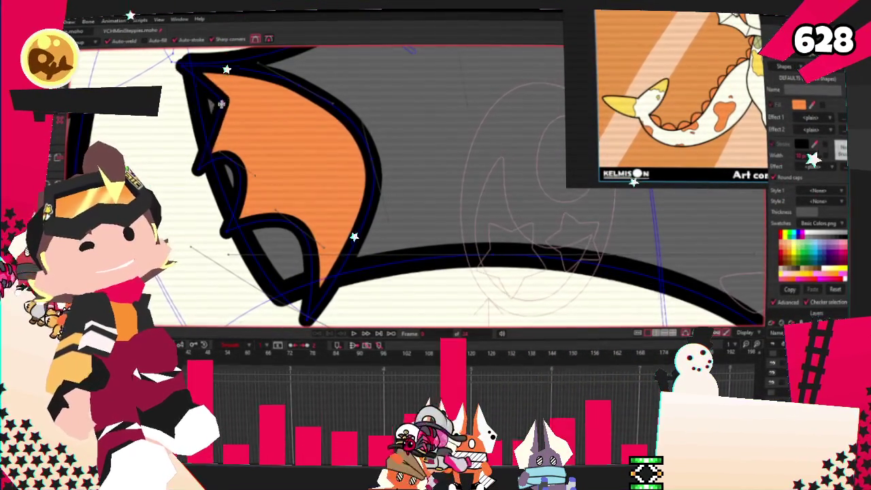
- Sharpen the spike outline's curves into narrow scalloped lobes along the tail stalk
key(c)
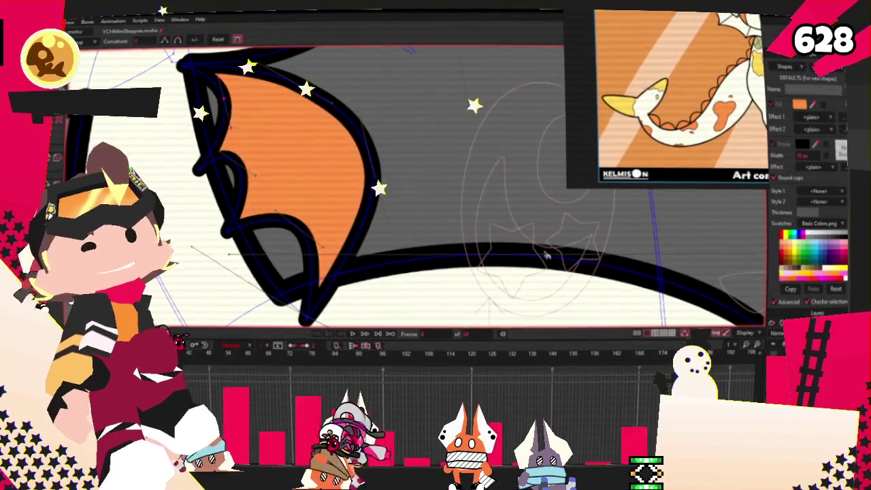
scroll(304, 202, up, 3)
scroll(167, 151, down, 3)
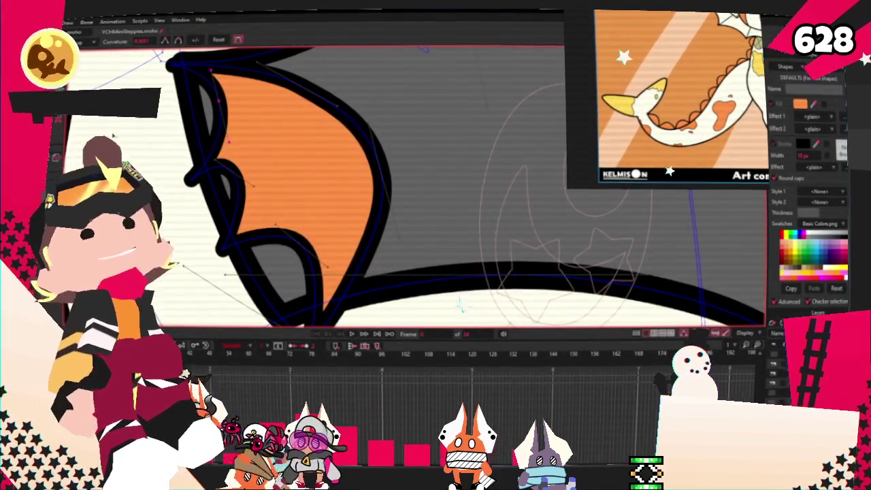
scroll(357, 174, up, 2)
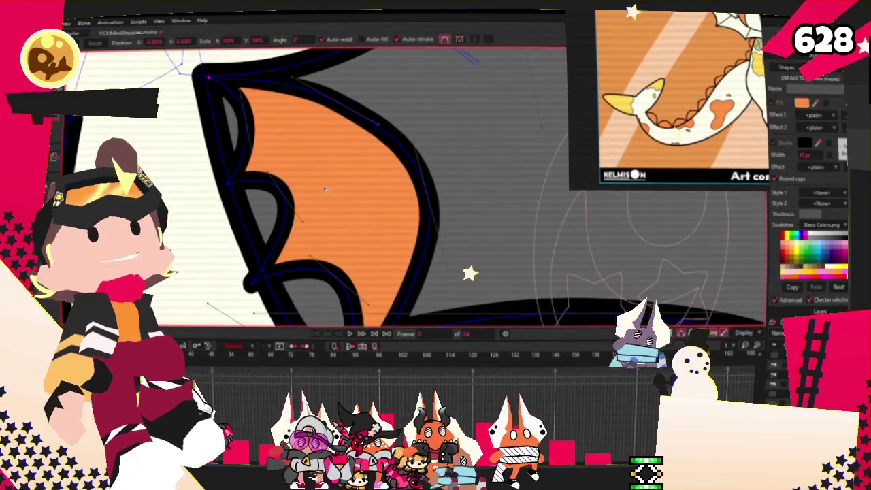
drag(228, 164, 175, 161)
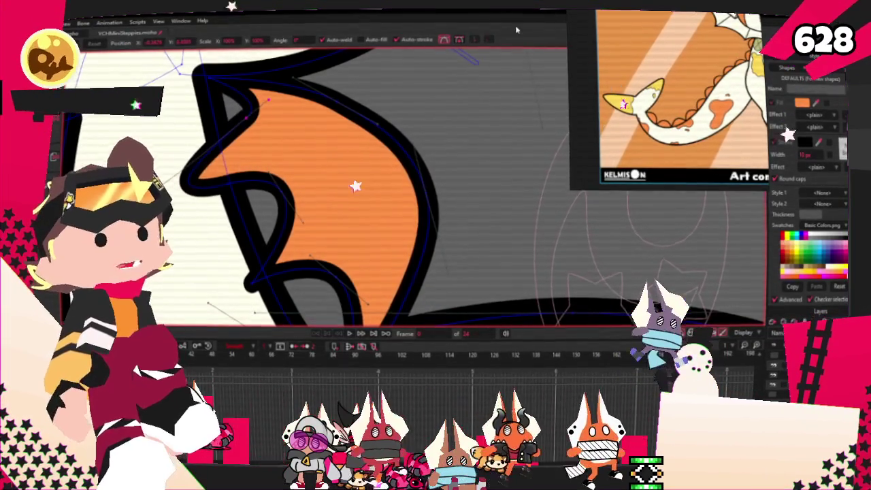
drag(337, 104, 319, 155)
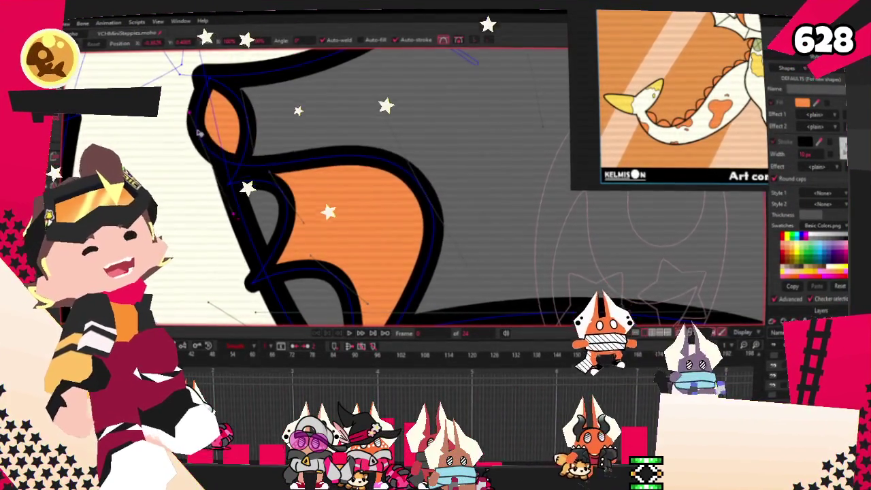
drag(423, 196, 236, 291)
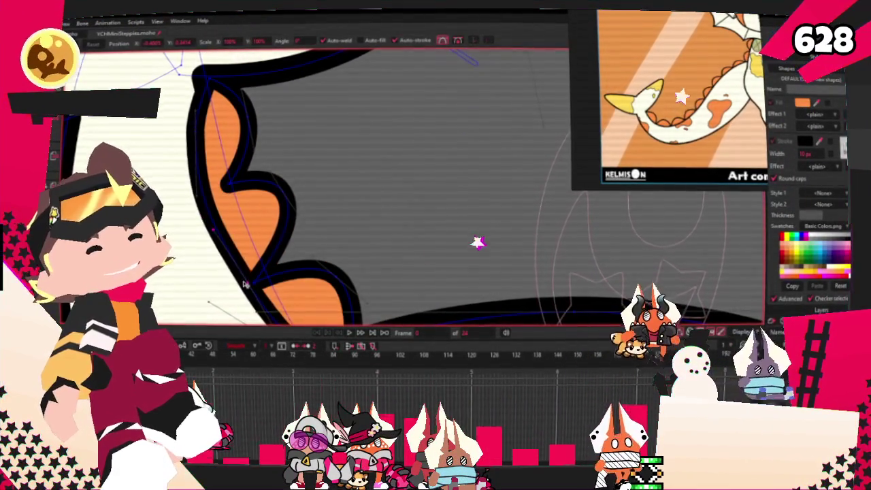
scroll(245, 284, down, 2)
scroll(243, 185, up, 3)
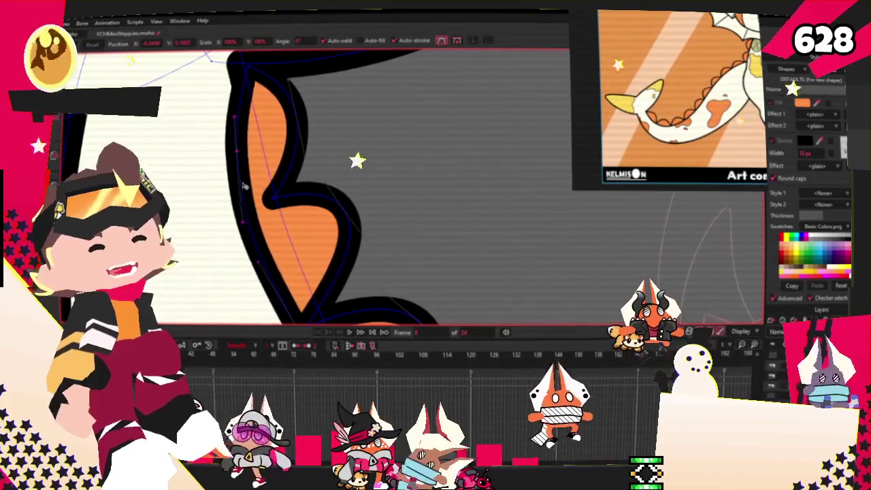
scroll(254, 176, down, 2)
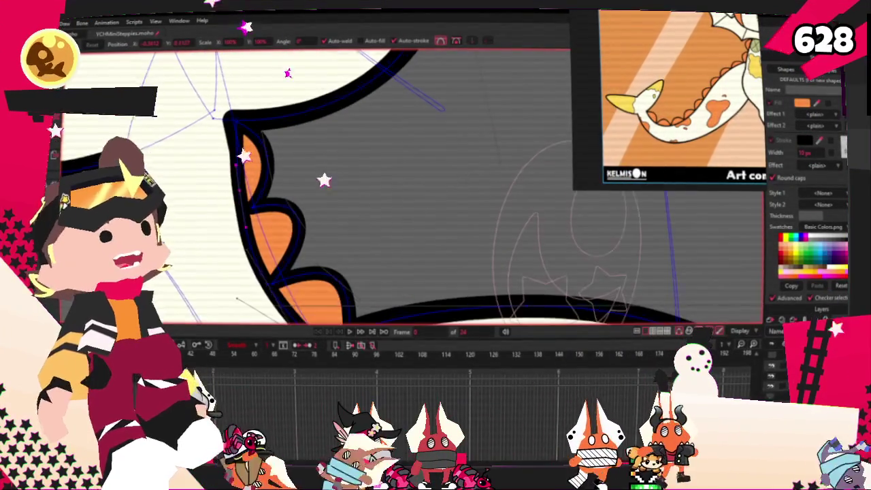
scroll(254, 177, up, 2)
scroll(266, 117, up, 1)
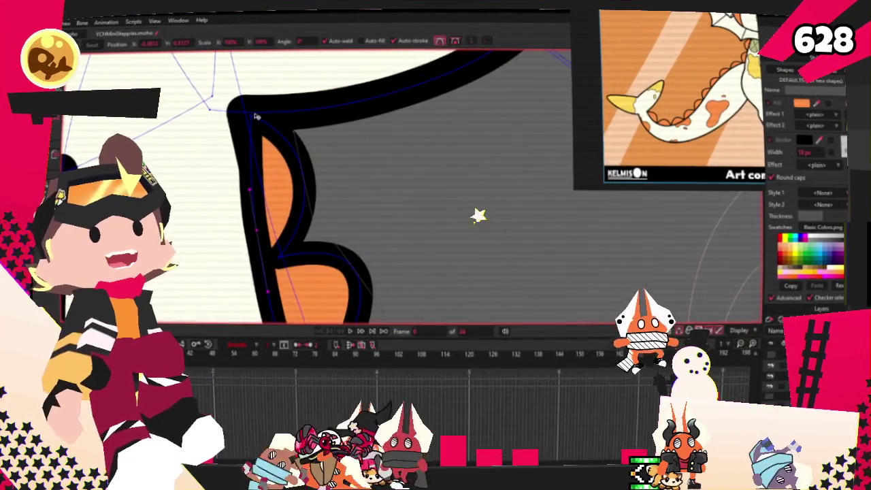
scroll(245, 122, down, 2)
scroll(252, 136, up, 3)
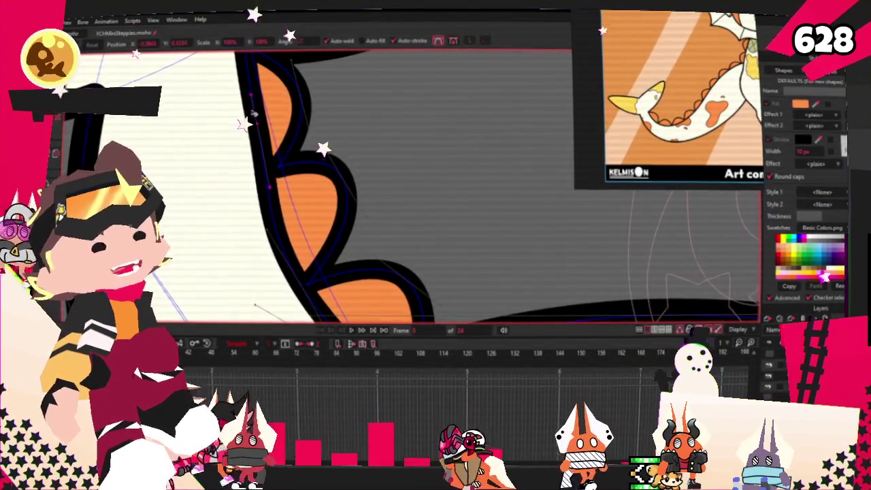
scroll(254, 113, down, 2)
scroll(283, 227, up, 2)
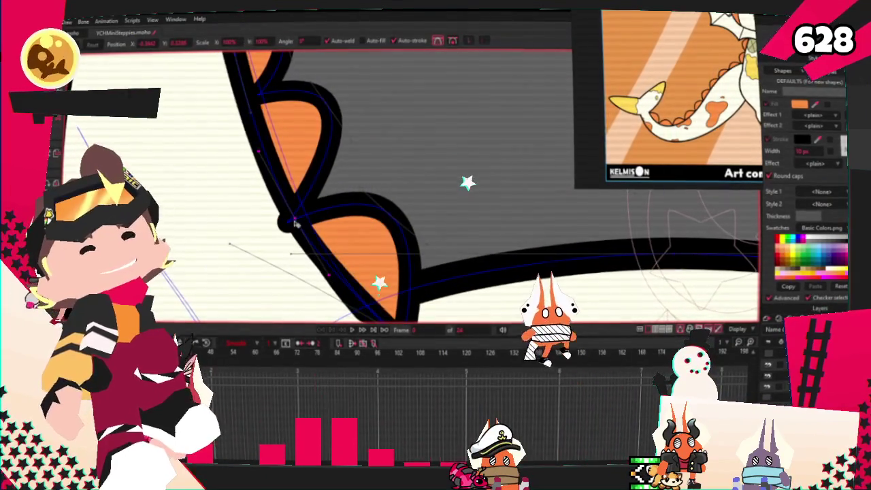
scroll(306, 204, down, 2)
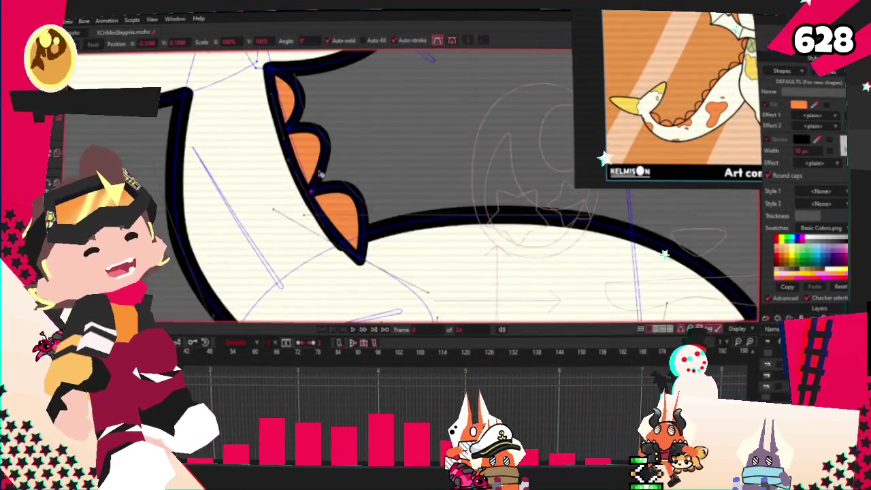
scroll(320, 174, up, 3)
scroll(275, 98, up, 1)
scroll(264, 138, down, 2)
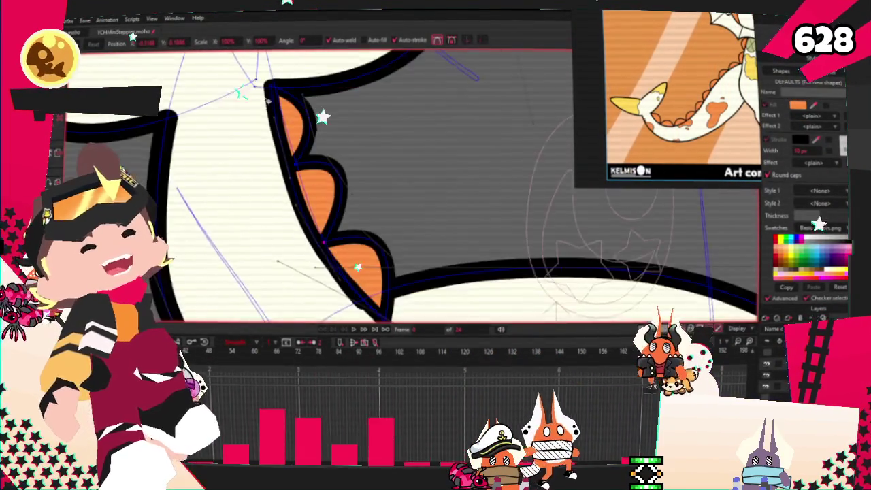
scroll(297, 179, up, 2)
scroll(303, 189, down, 1)
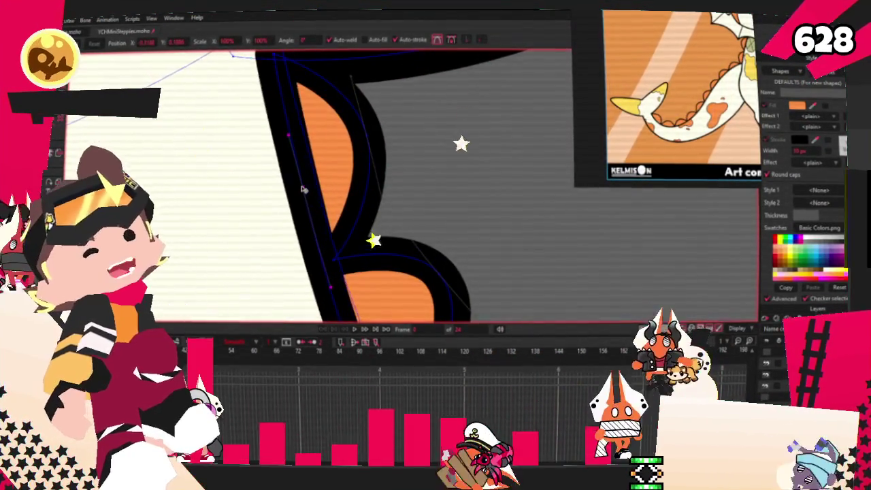
scroll(306, 184, down, 1)
scroll(334, 169, down, 1)
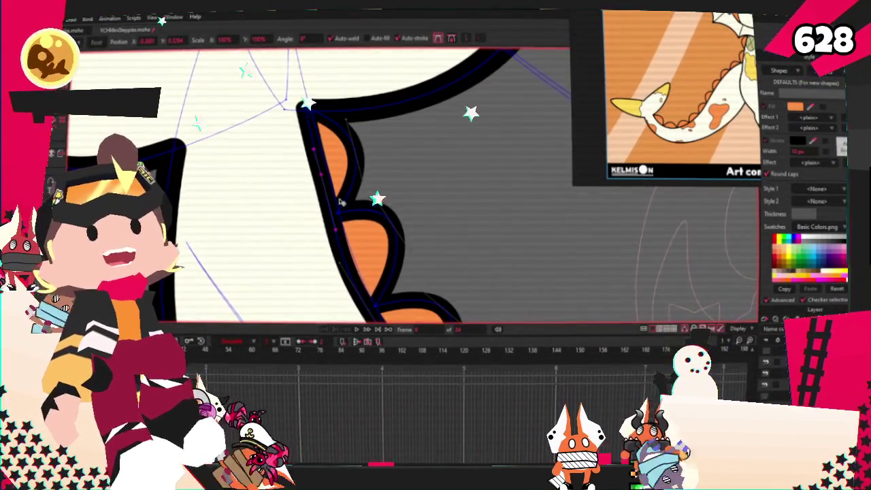
scroll(370, 125, up, 2)
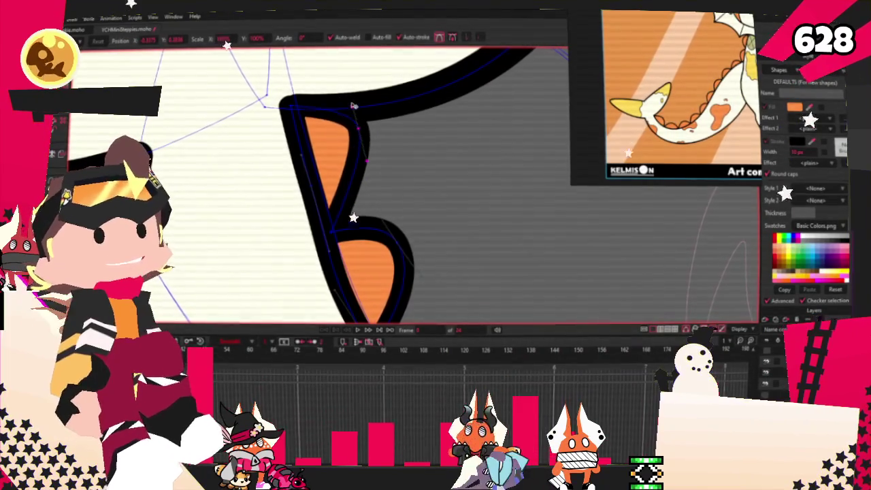
scroll(367, 122, up, 2)
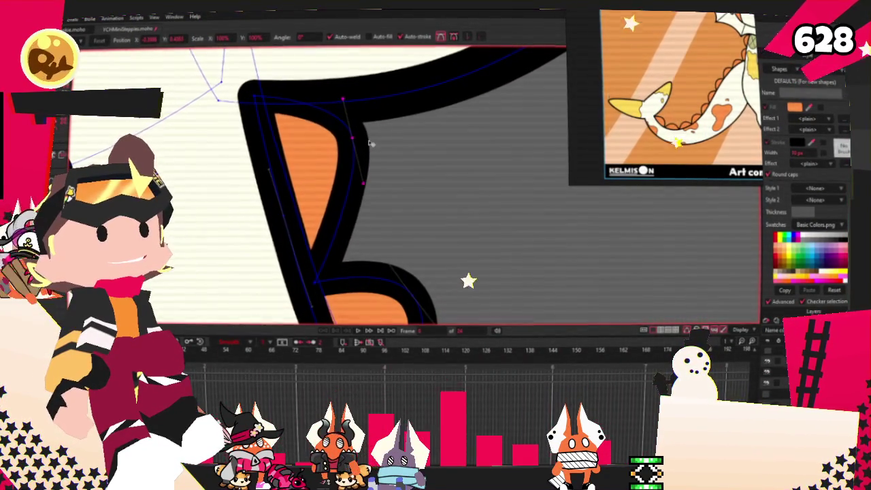
scroll(371, 143, down, 2)
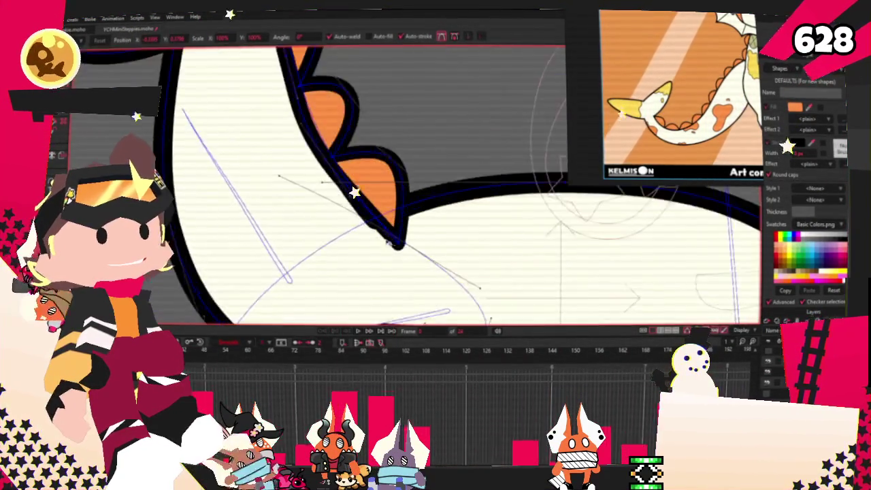
scroll(388, 242, up, 2)
scroll(387, 237, down, 2)
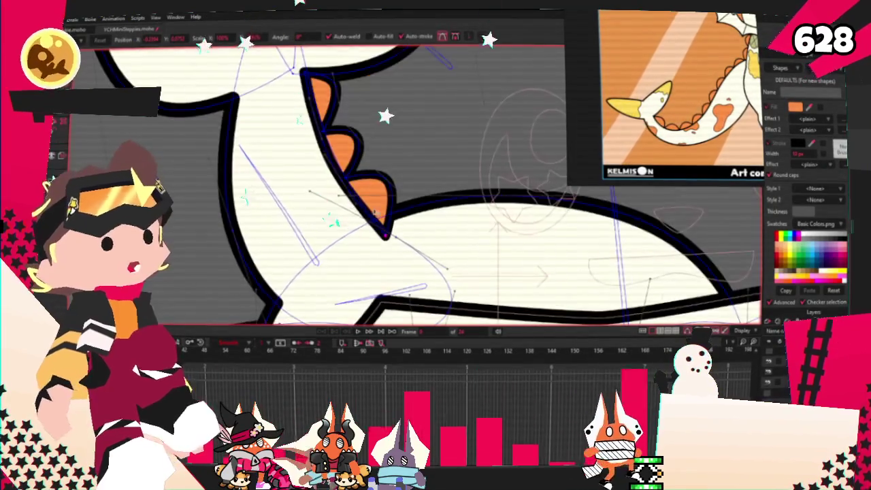
scroll(359, 132, up, 2)
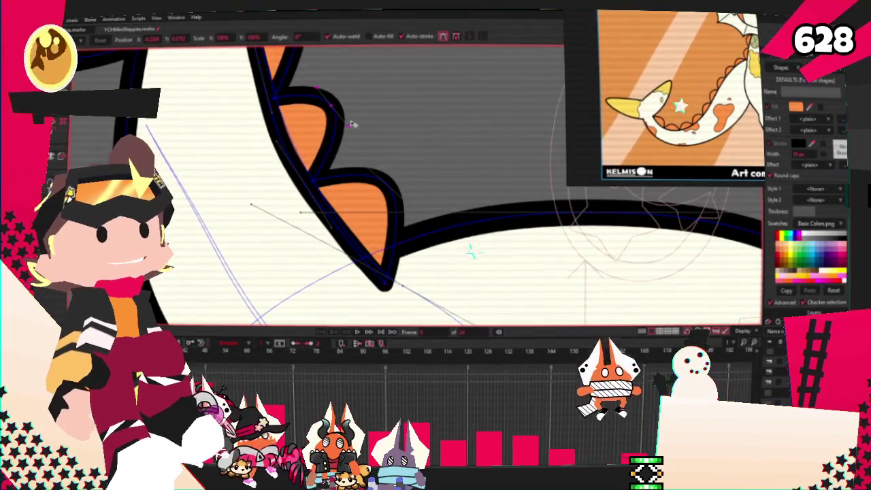
scroll(340, 115, down, 2)
scroll(322, 99, up, 2)
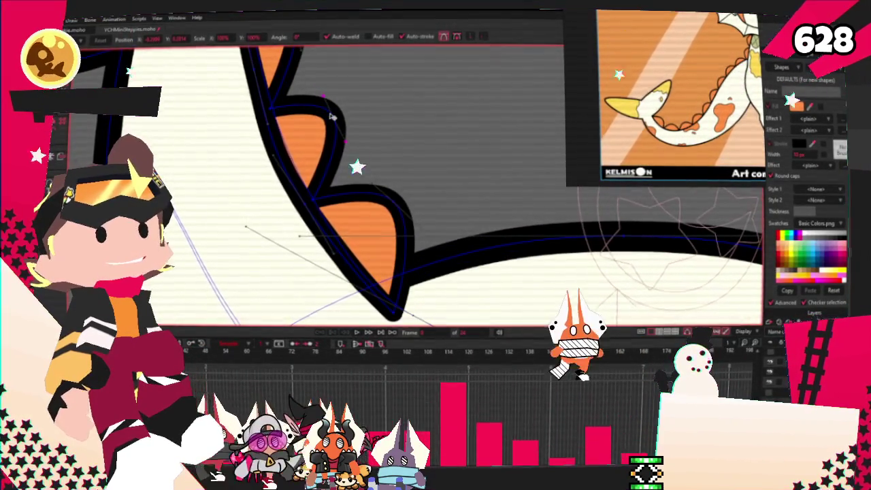
scroll(330, 119, down, 2)
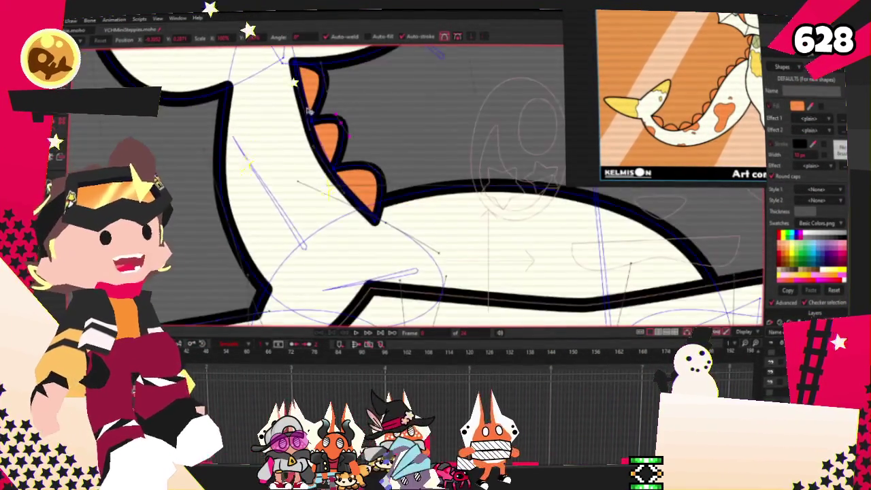
scroll(259, 210, up, 2)
scroll(272, 191, down, 2)
scroll(366, 186, up, 2)
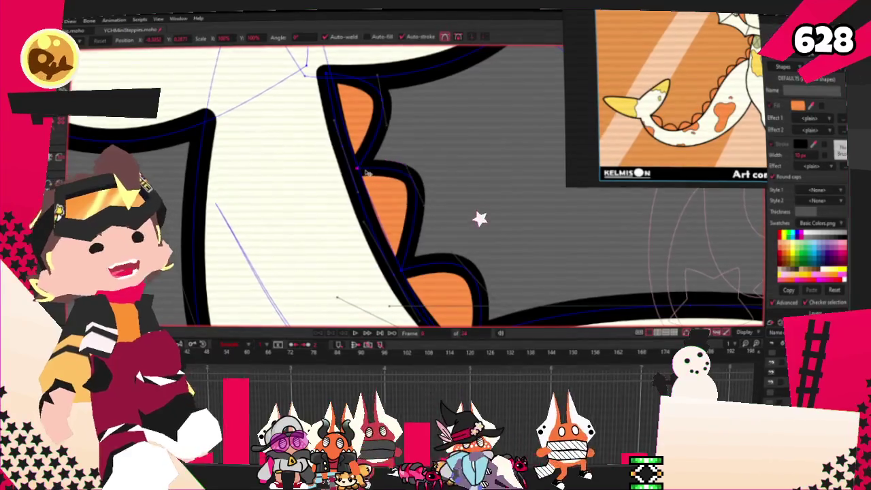
scroll(365, 170, down, 1)
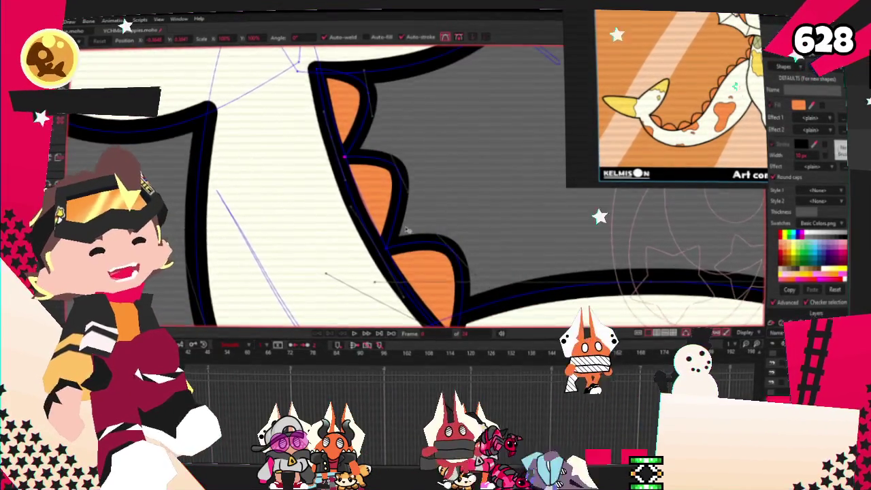
scroll(406, 231, up, 2)
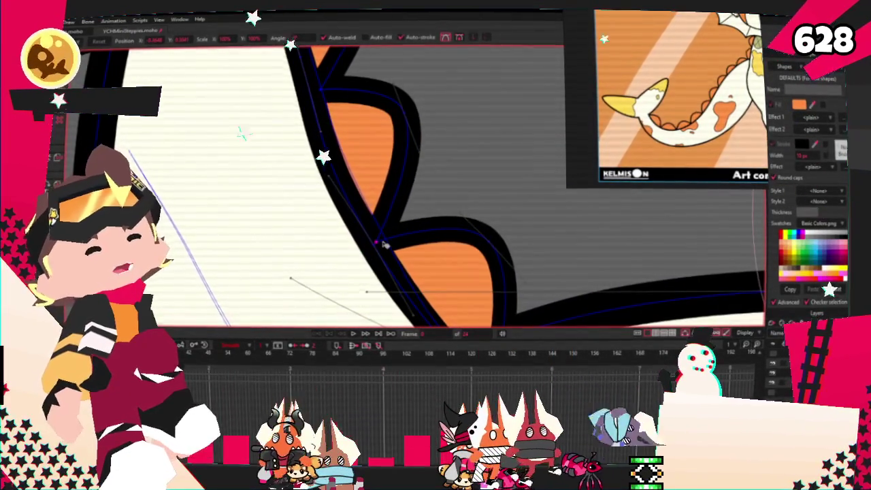
scroll(364, 214, down, 2)
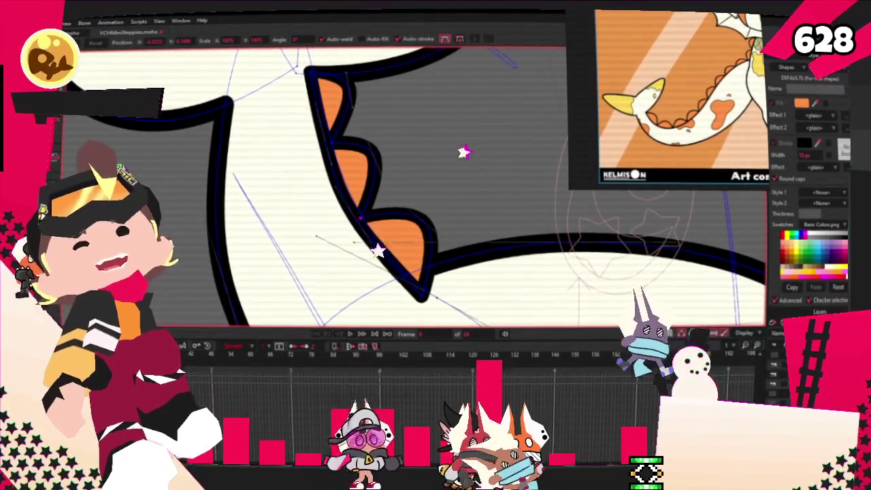
key(b)
scroll(317, 237, down, 1)
scroll(301, 280, down, 1)
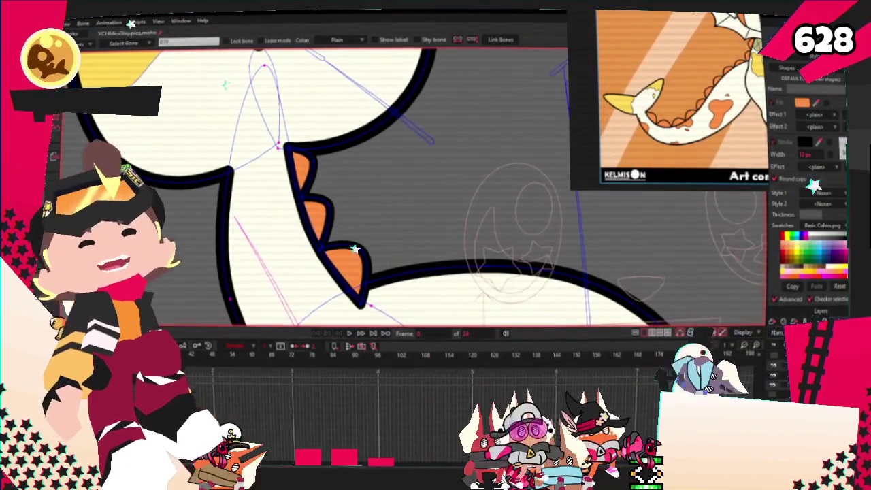
- Attach the orange back-spike points to the stalk bone so they follow the rig
key(u)
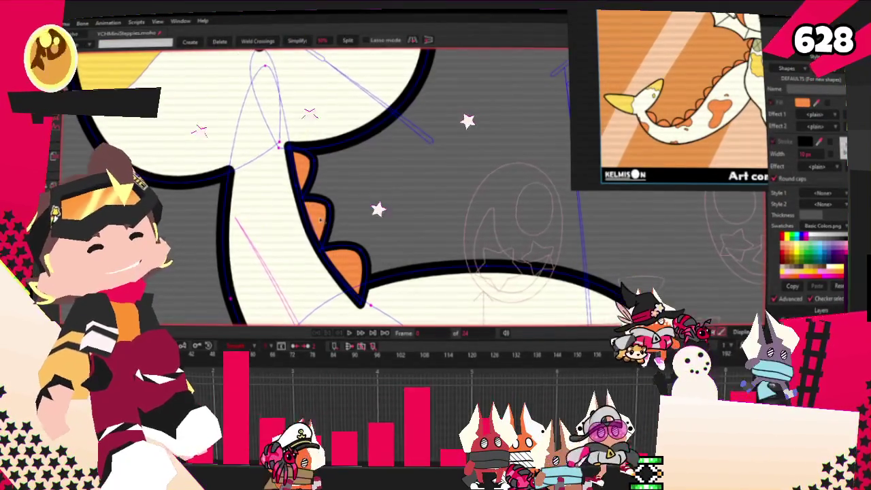
drag(265, 173, 252, 180)
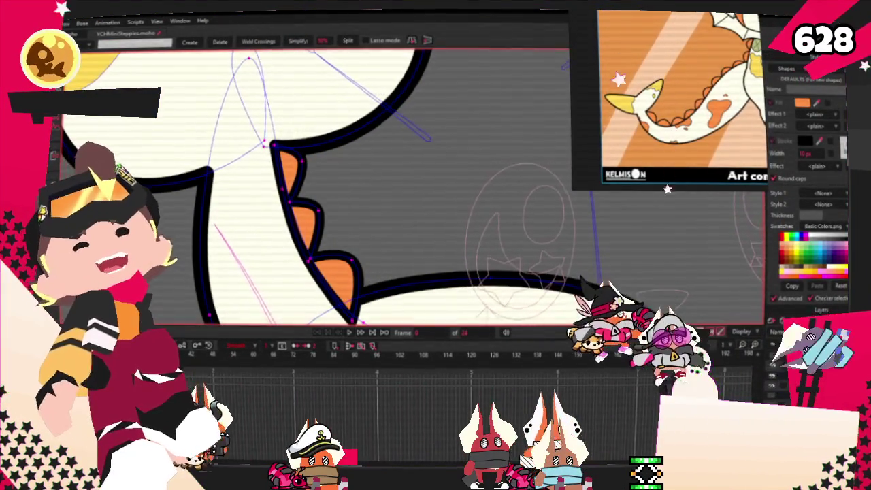
scroll(219, 90, down, 2)
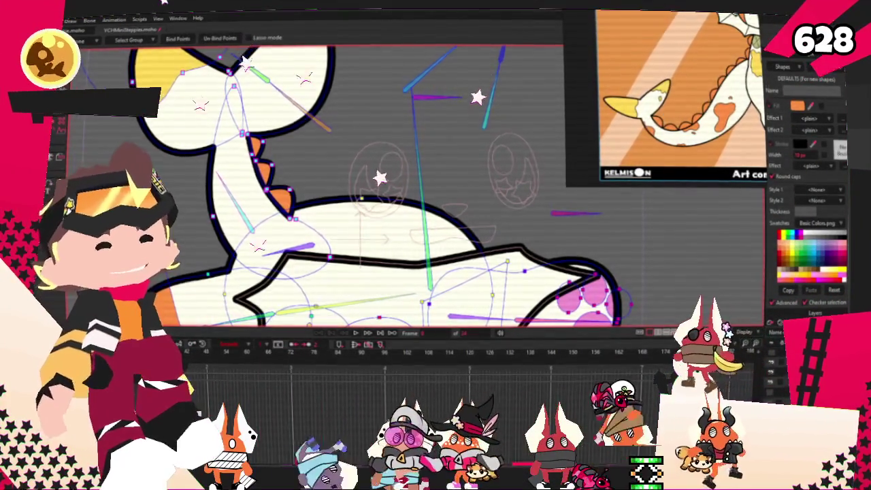
scroll(270, 132, up, 2)
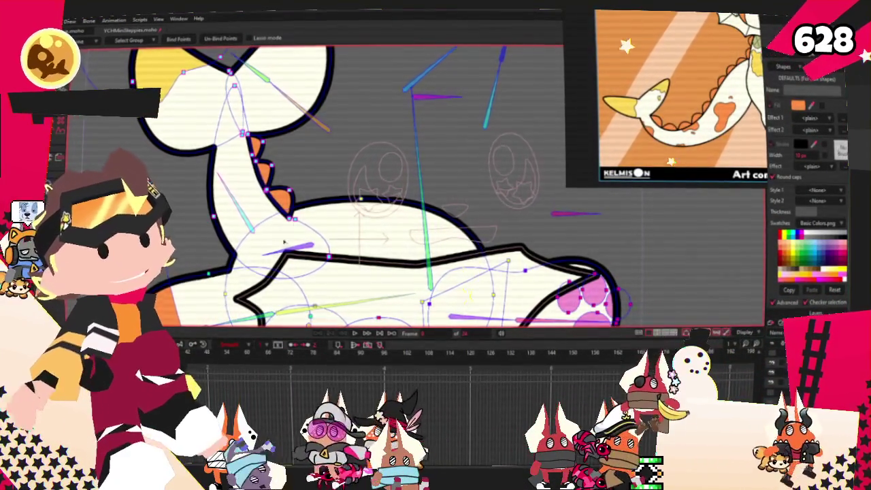
scroll(270, 133, up, 2)
key(t)
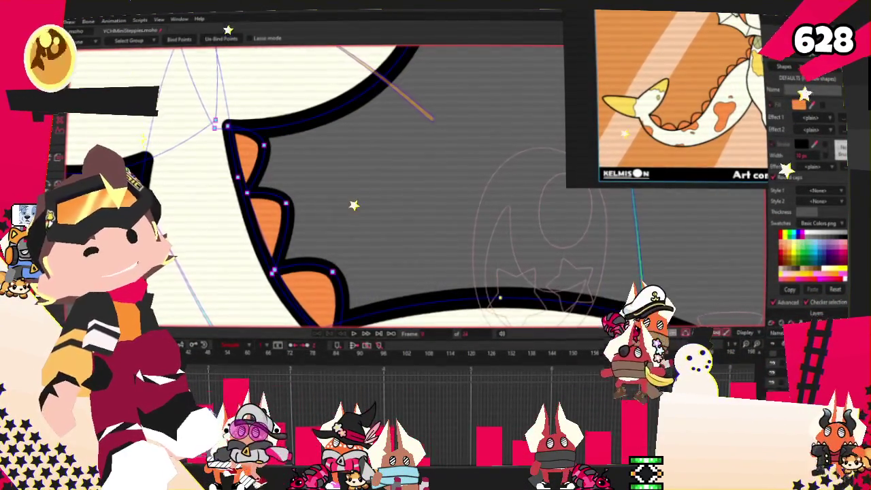
scroll(269, 165, up, 2)
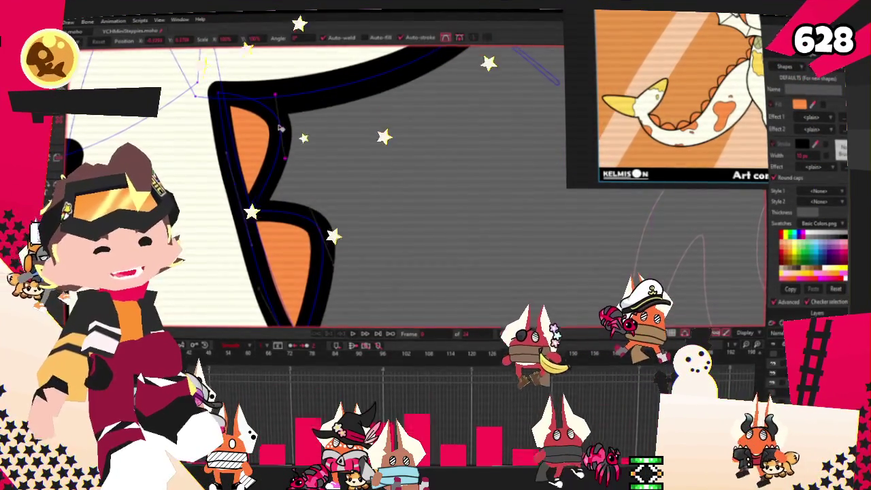
scroll(277, 128, down, 2)
scroll(290, 130, up, 2)
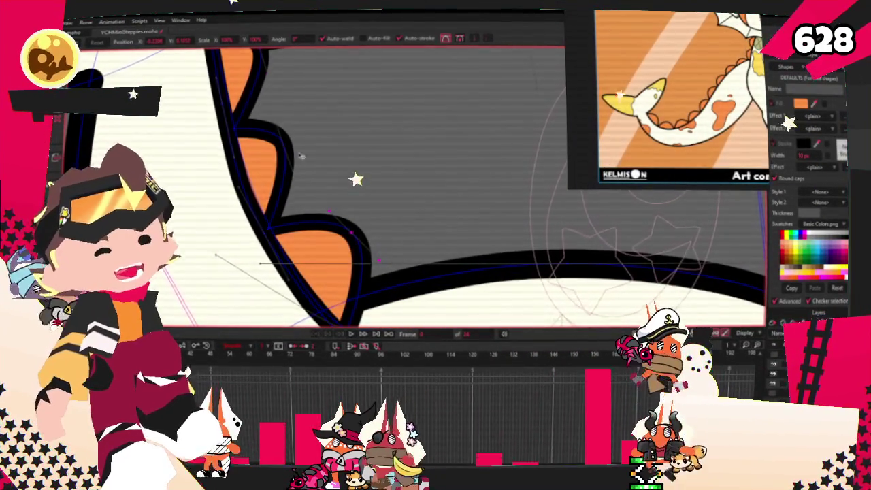
scroll(302, 156, down, 2)
scroll(313, 174, down, 2)
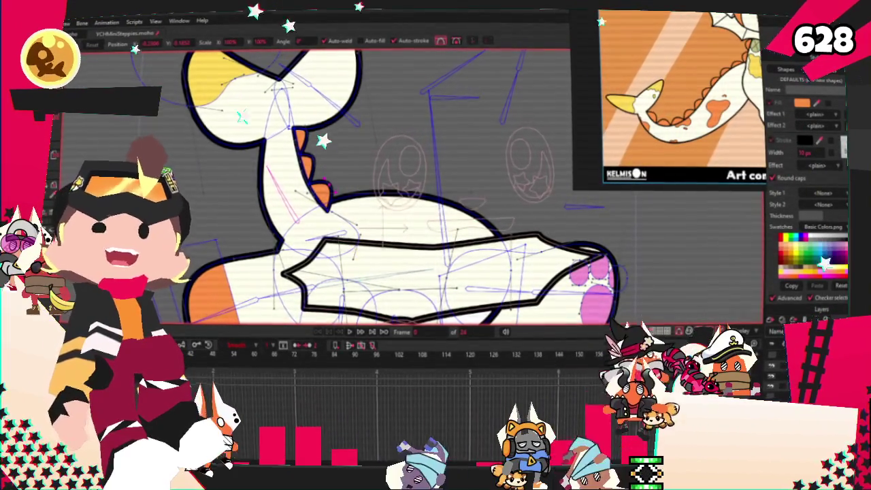
- Jump to a later timeline frame and zoom around to check Koivap's posed body and limbs
scroll(635, 302, down, 3)
scroll(635, 303, down, 2)
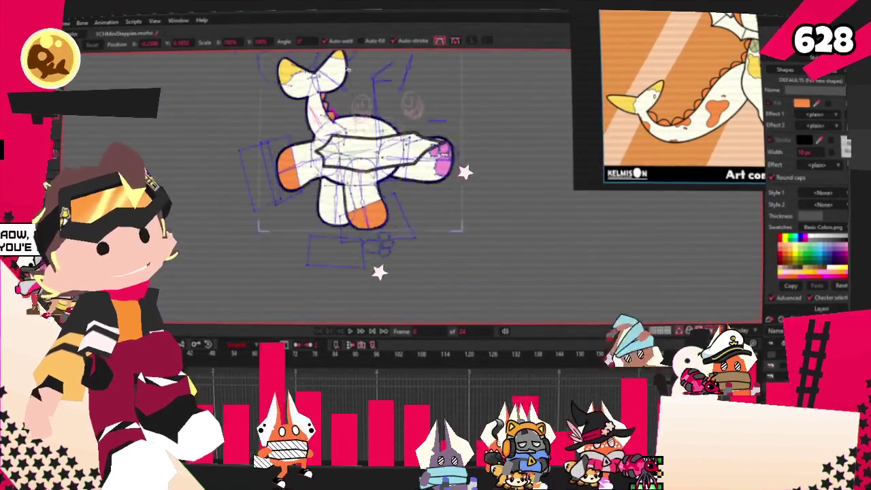
scroll(347, 69, up, 2)
scroll(347, 69, up, 2)
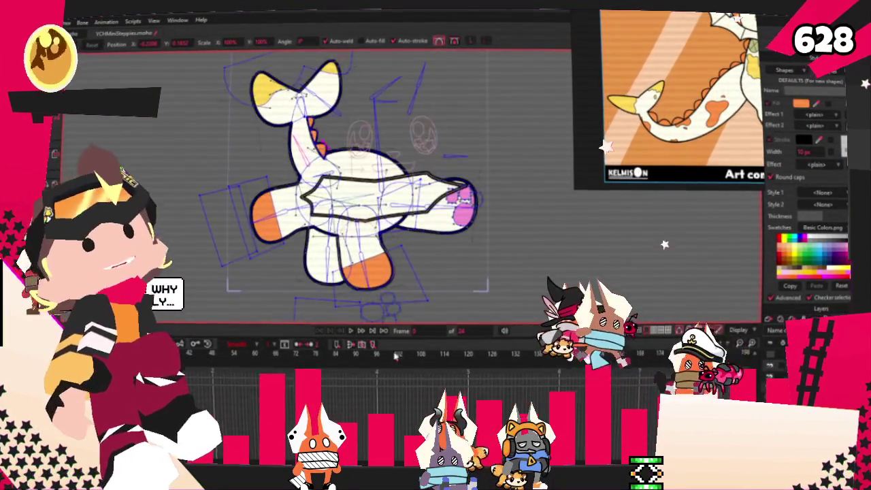
click(365, 350)
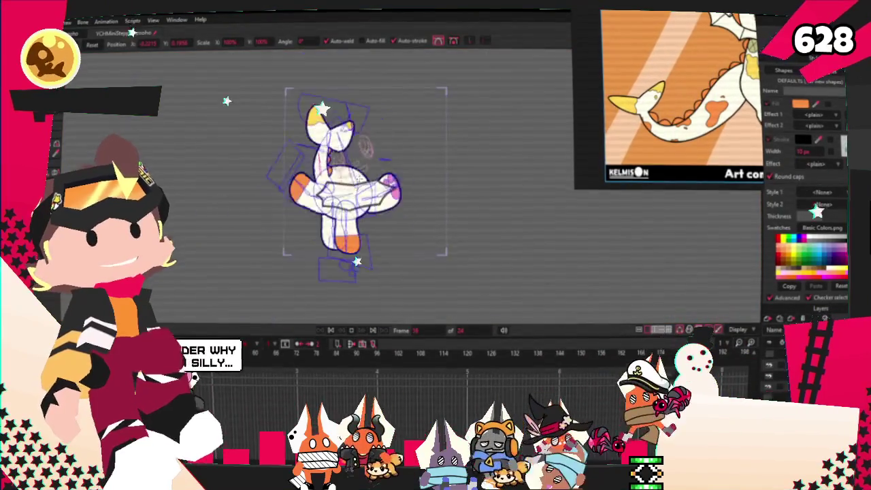
scroll(373, 231, up, 3)
scroll(373, 231, down, 2)
scroll(373, 231, up, 2)
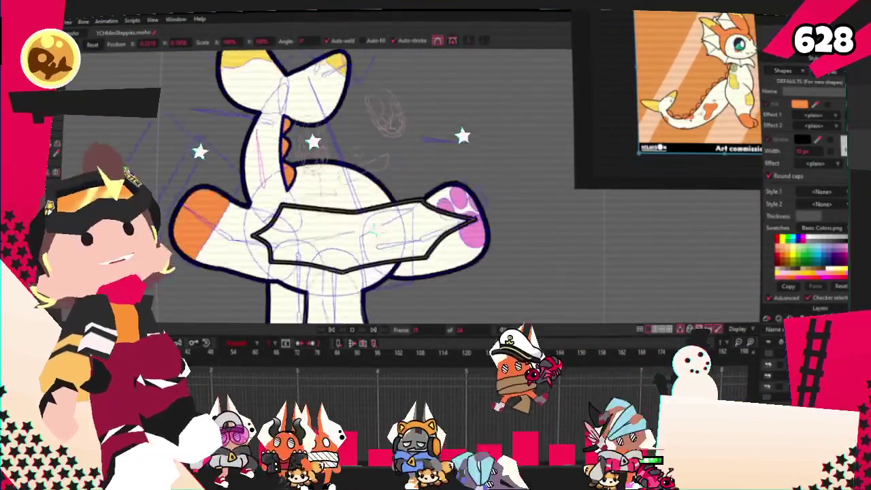
scroll(375, 230, up, 2)
scroll(374, 230, down, 1)
scroll(374, 230, down, 2)
scroll(312, 194, up, 3)
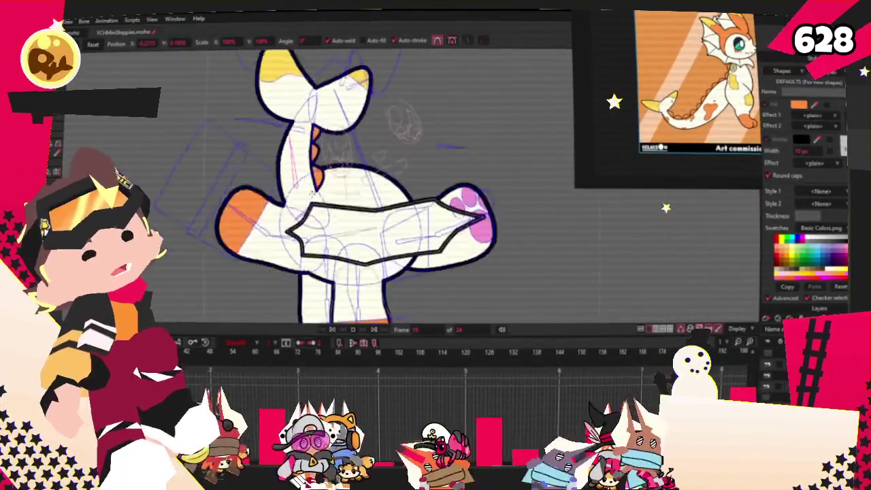
scroll(312, 194, down, 2)
scroll(320, 204, down, 1)
scroll(333, 218, down, 2)
scroll(353, 236, up, 3)
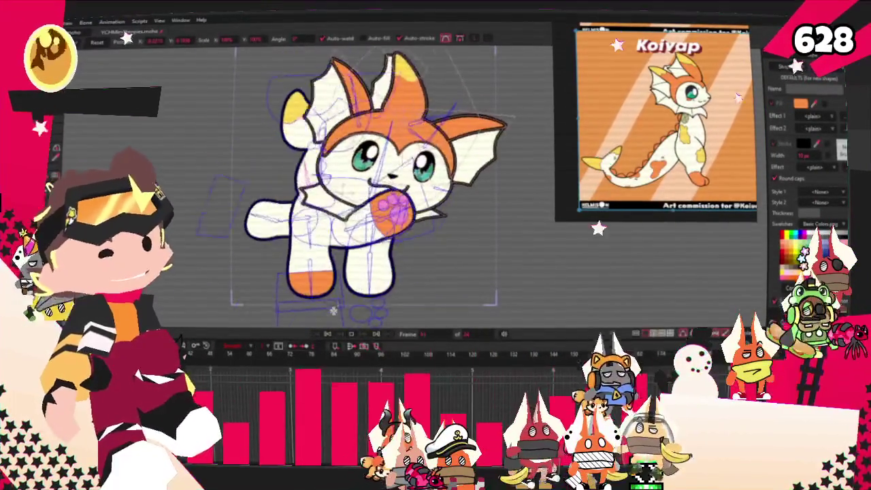
click(327, 334)
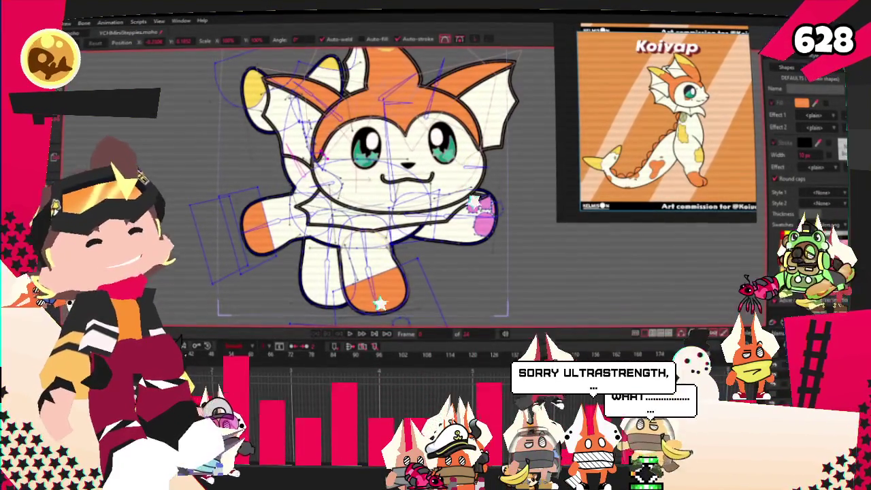
key(g)
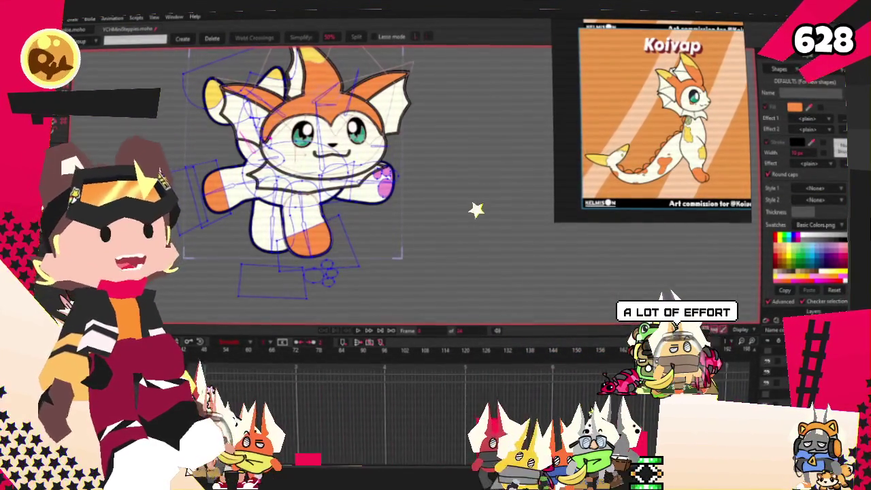
scroll(436, 103, down, 1)
scroll(422, 109, up, 2)
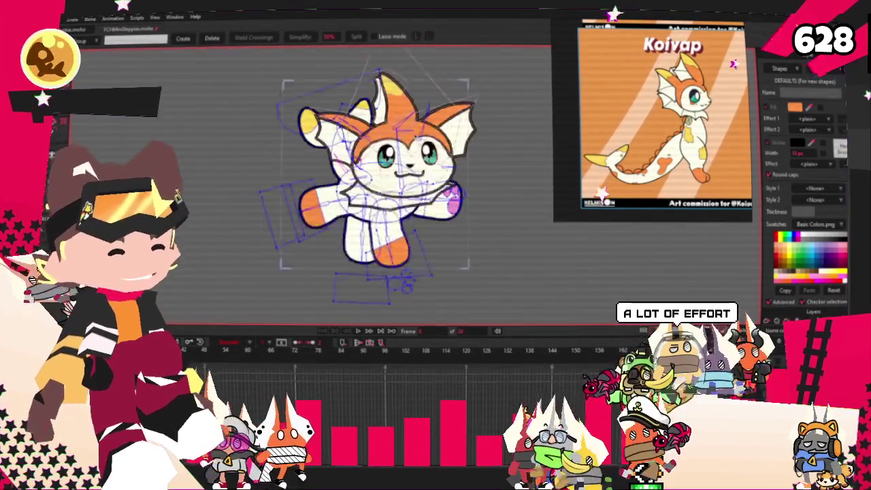
scroll(402, 122, up, 2)
scroll(379, 139, up, 3)
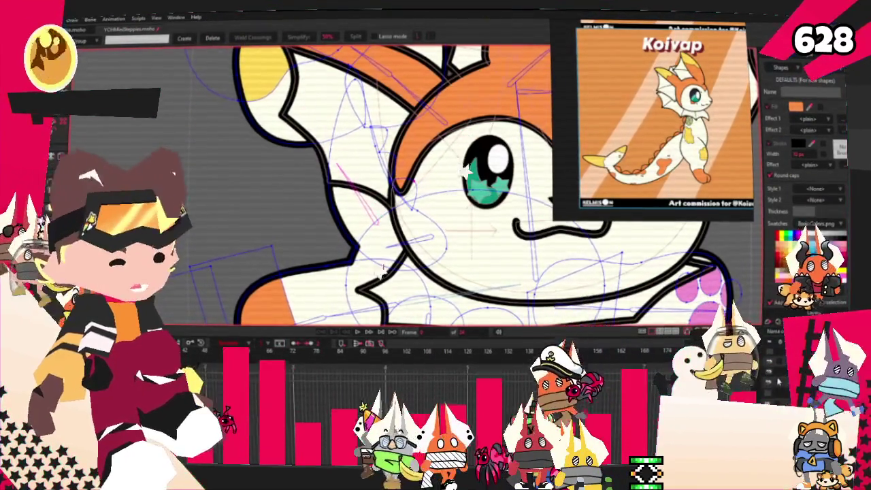
scroll(381, 184, down, 3)
scroll(381, 184, down, 2)
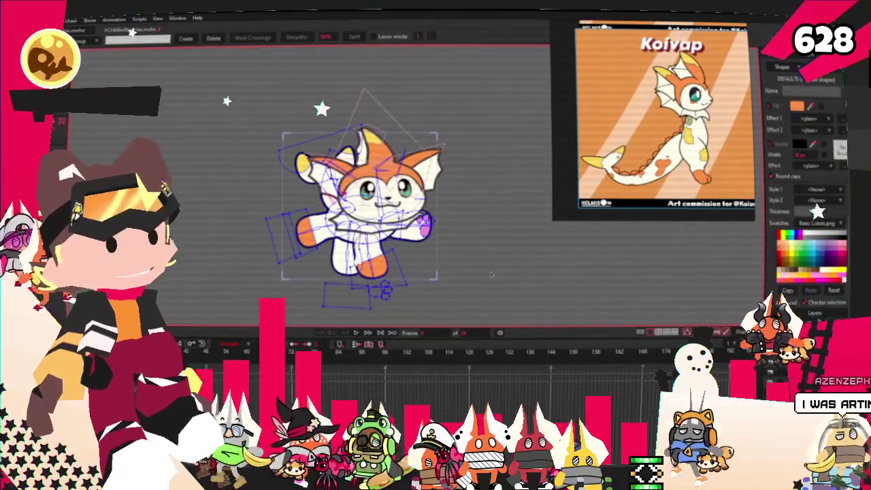
scroll(394, 201, up, 1)
scroll(394, 201, up, 2)
scroll(340, 204, down, 2)
scroll(341, 204, up, 2)
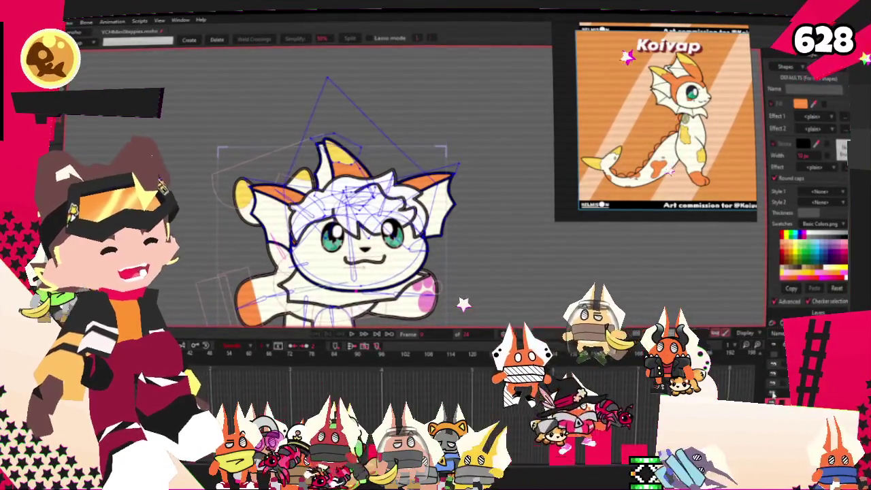
scroll(460, 285, down, 3)
scroll(411, 291, up, 2)
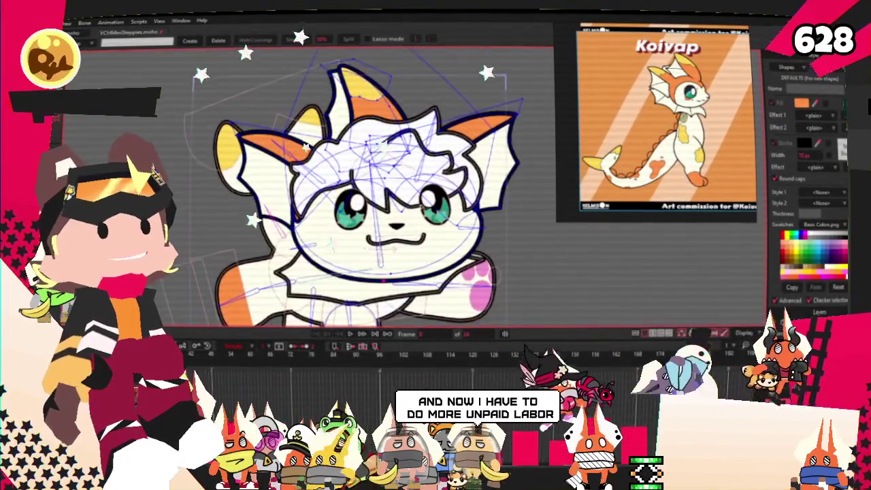
scroll(429, 201, up, 1)
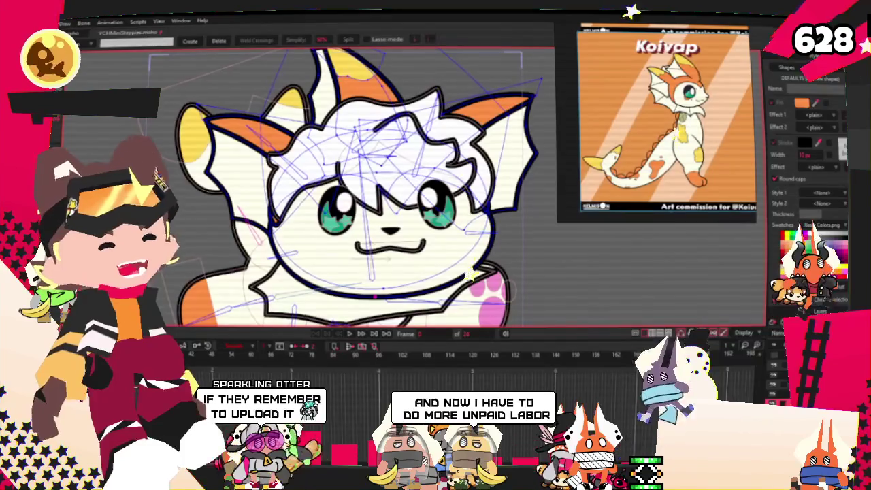
click(359, 186)
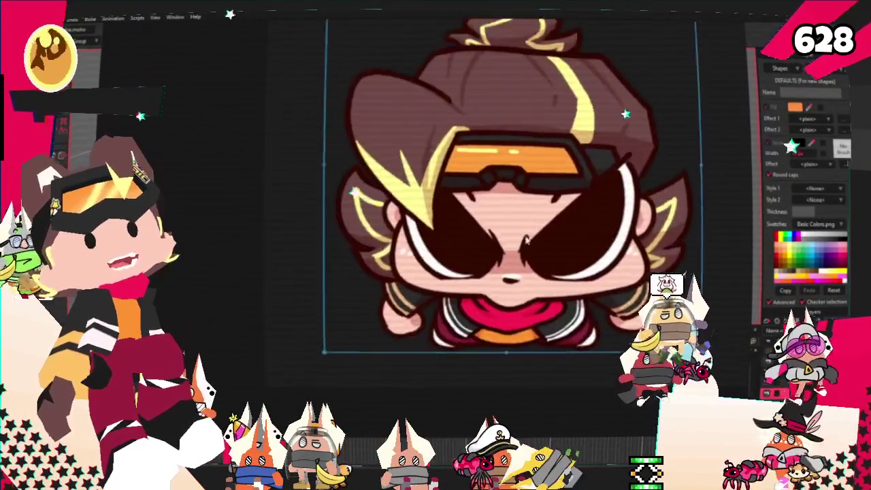
- Save the Koivap rig project with Ctrl+S
key(ctrl+s)
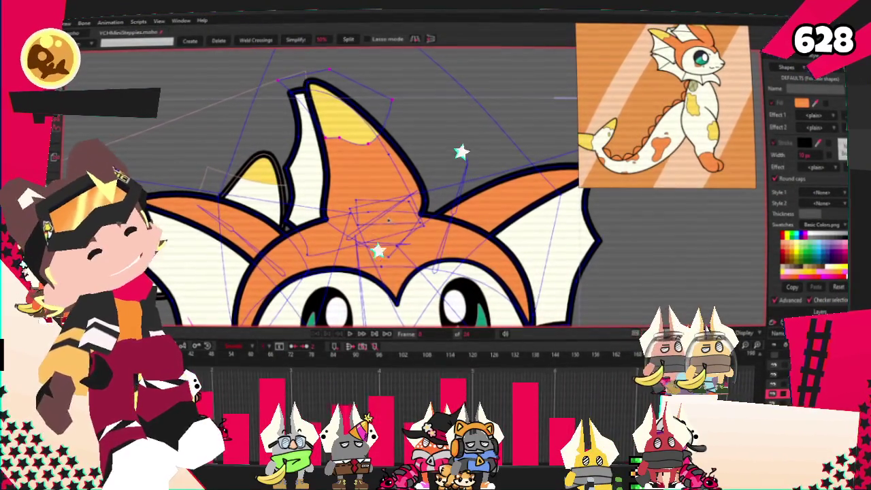
- Zoom out on the canvas and start playback of the Koivap rig animation
scroll(343, 218, down, 3)
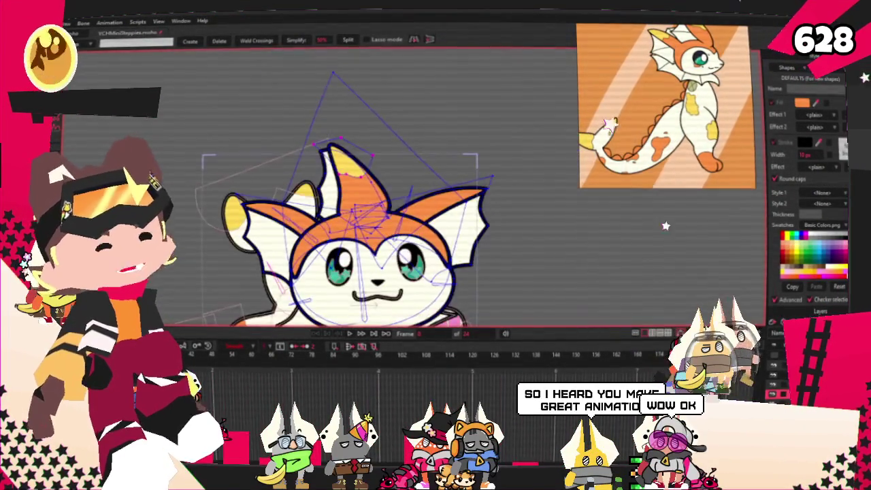
click(359, 333)
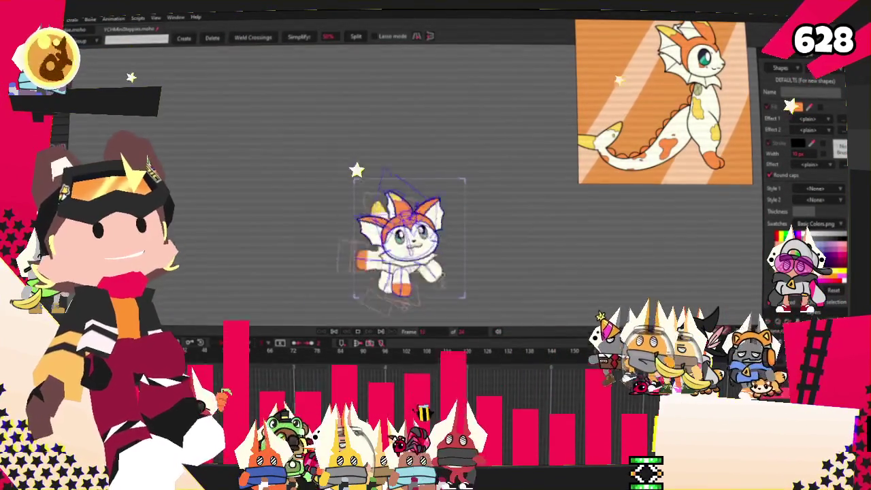
- Bring up MillionGruesomeWaysTo_FINAL_1.mp4 playing in VLC on top of Moho
mouse_move(326, 157)
mouse_down()
mouse_move(462, 177)
mouse_move(399, 235)
mouse_up()
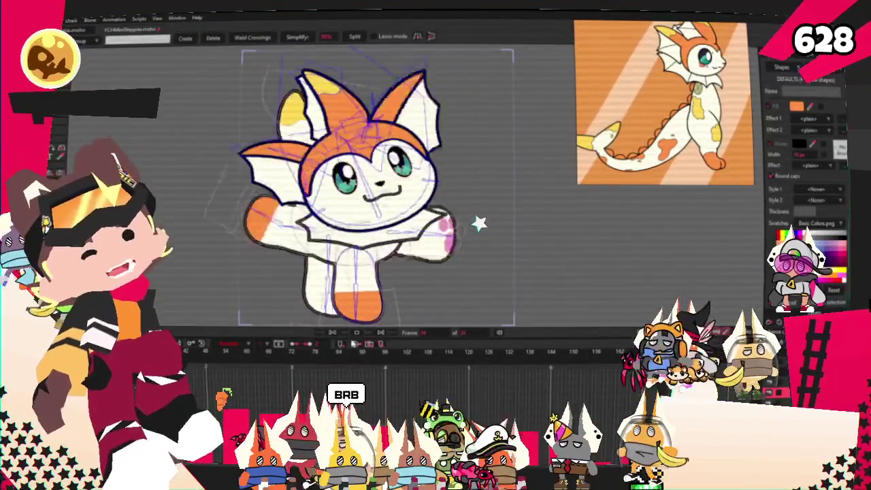
scroll(398, 235, down, 2)
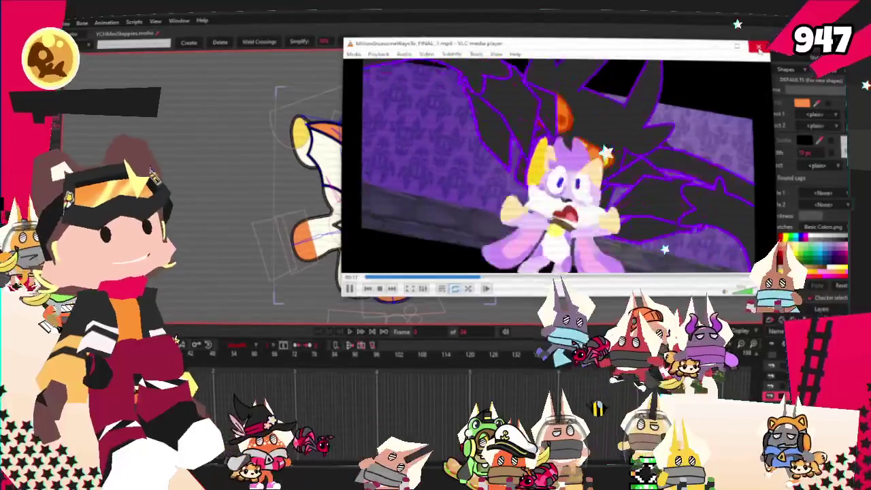
- Close the VLC window playing MillionGruesomeWaysTo_FINAL_1.mp4
click(759, 48)
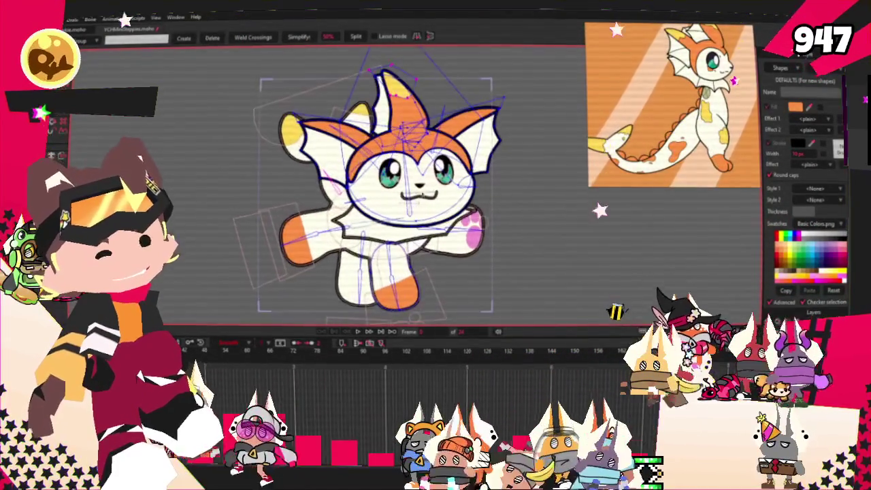
- Select all the character's curves, zoom in on the chest's orange patch, and pick the drawing tool
scroll(391, 73, up, 2)
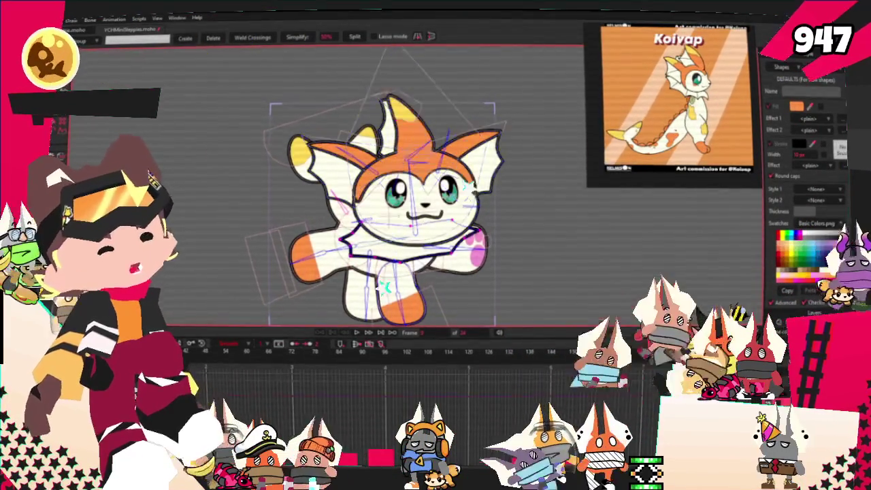
key(ctrl+a)
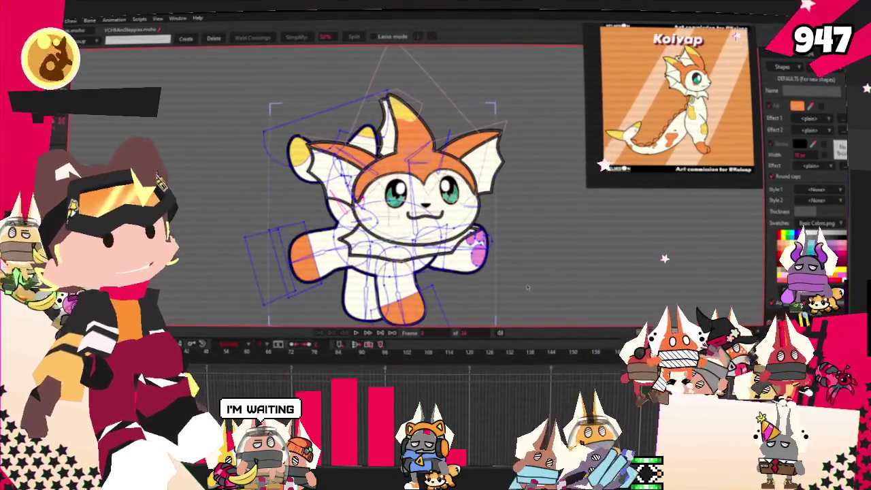
scroll(456, 220, up, 2)
scroll(456, 219, up, 1)
scroll(455, 220, up, 1)
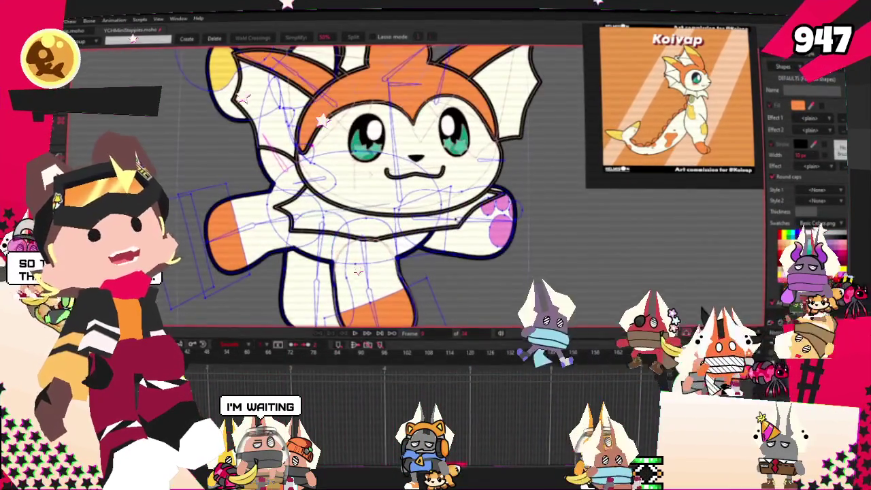
scroll(456, 220, up, 2)
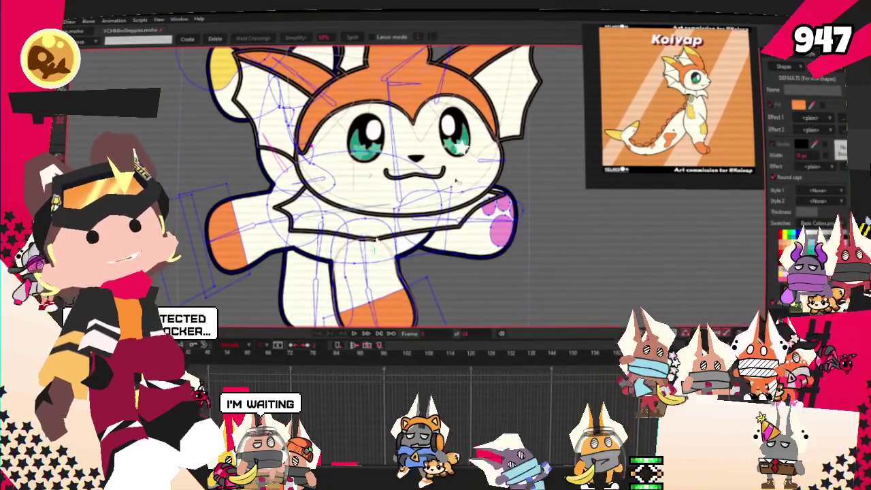
scroll(469, 218, down, 2)
scroll(470, 218, down, 2)
scroll(484, 253, up, 3)
scroll(484, 254, up, 2)
key(t)
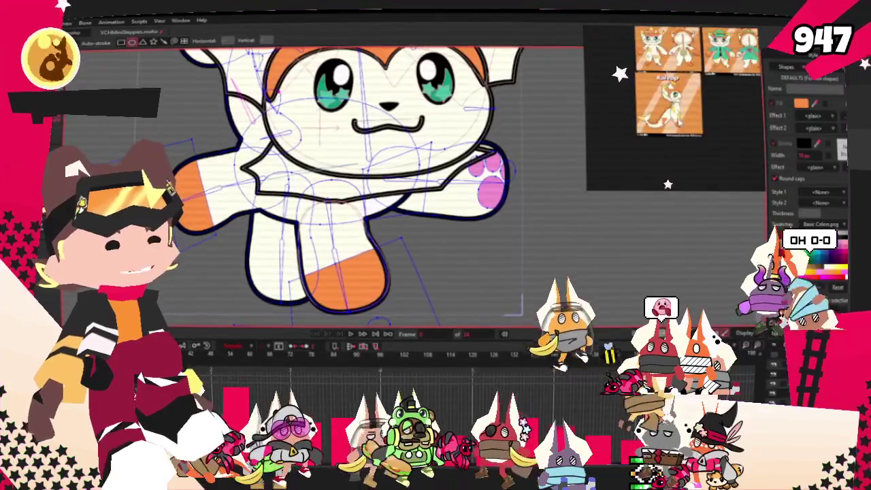
scroll(340, 242, up, 5)
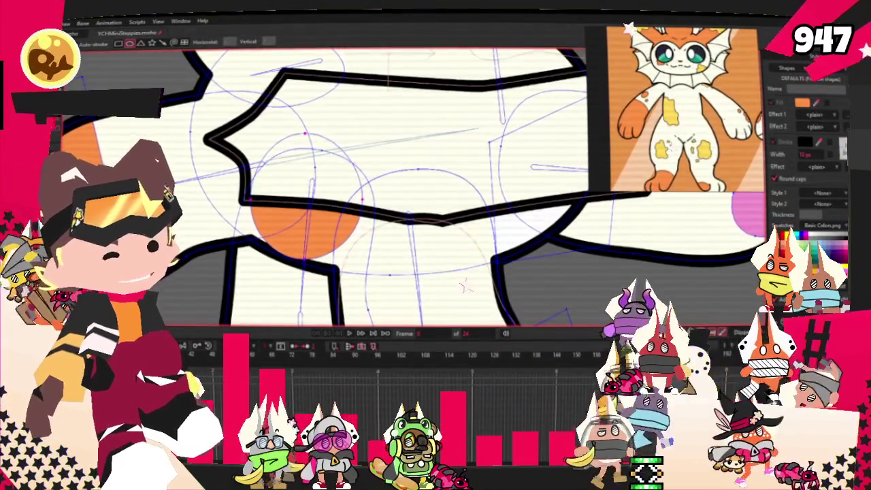
- Recolour the selected body spot yellow and bulge its lower-left edge outward
key(q)
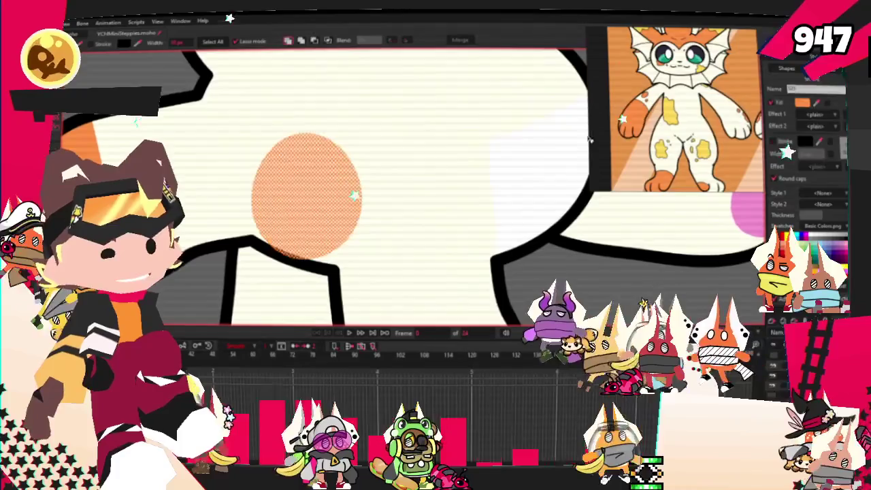
click(791, 239)
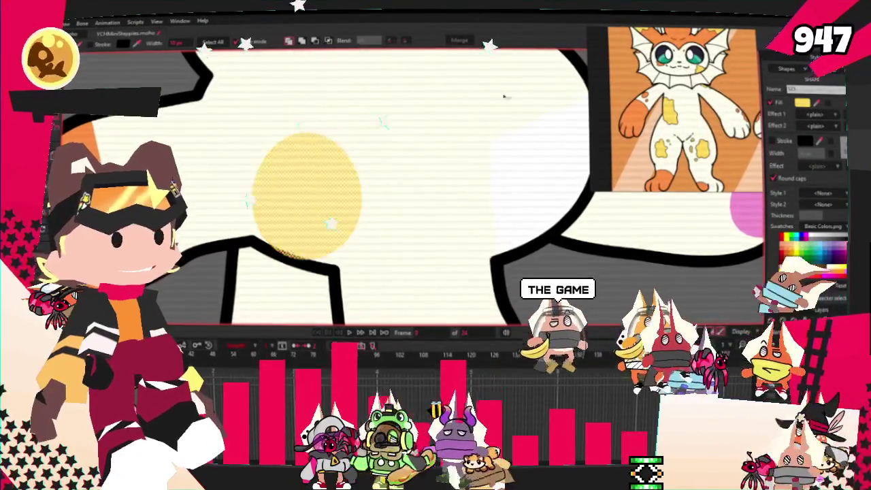
scroll(365, 137, down, 2)
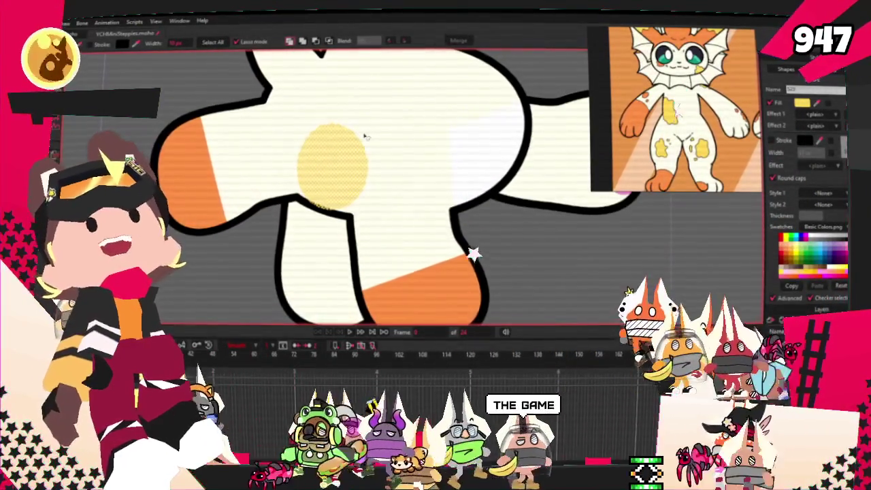
key(a)
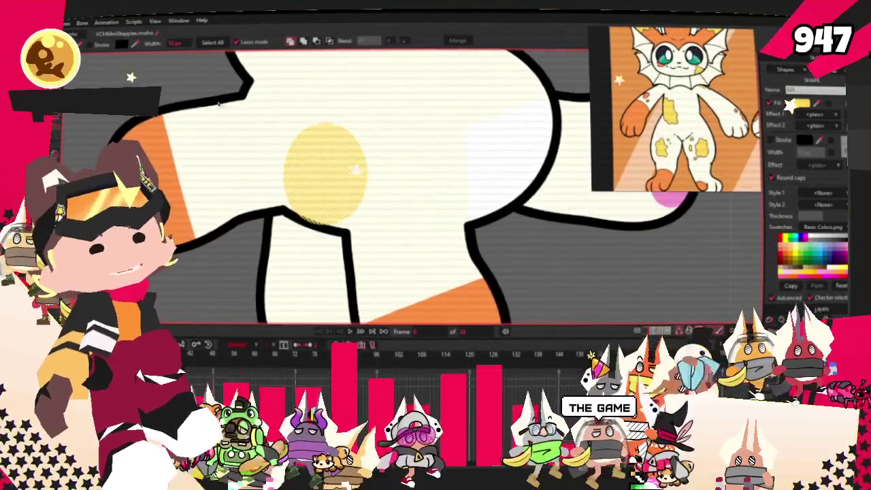
scroll(368, 124, up, 2)
scroll(356, 247, up, 2)
scroll(356, 247, up, 2)
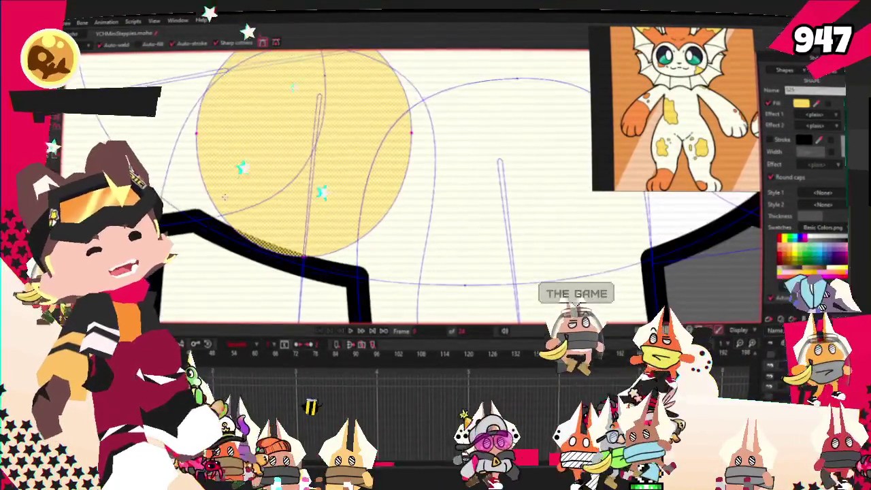
drag(284, 174, 260, 182)
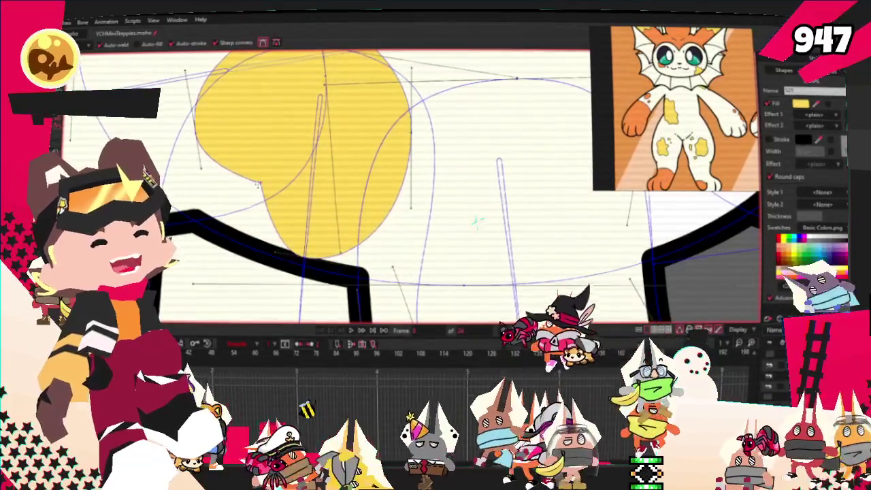
- Scale the smaller yellow spot down to a small circle and shift it up and to the right
key(t)
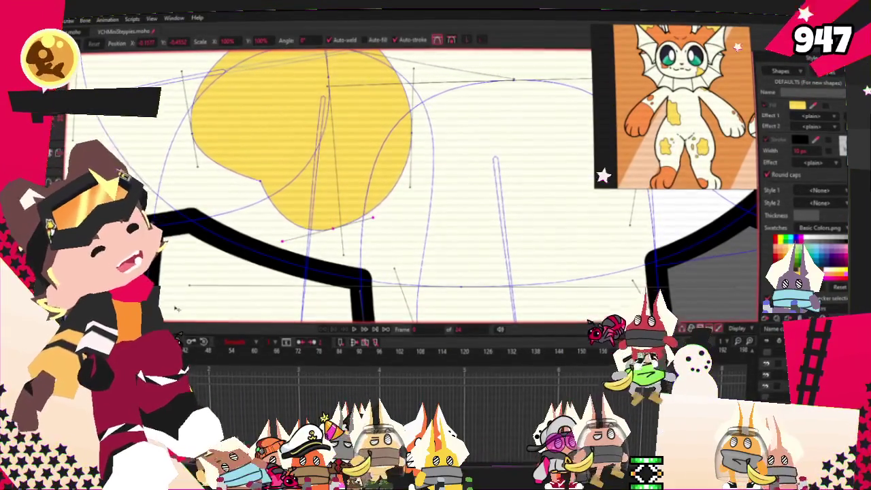
scroll(311, 293, up, 2)
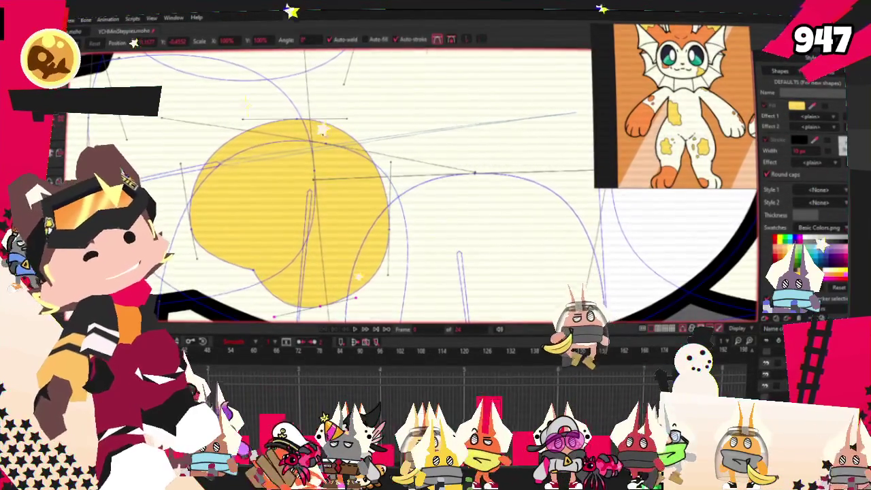
click(304, 138)
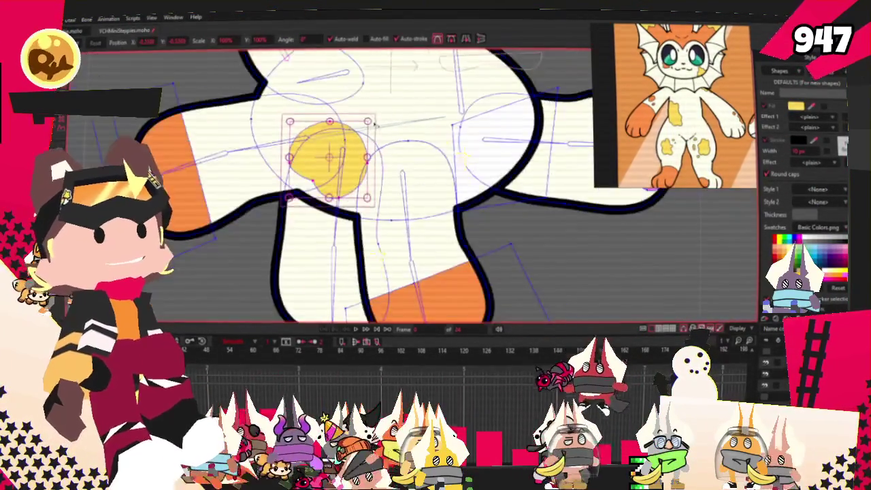
scroll(306, 138, down, 3)
scroll(320, 138, up, 3)
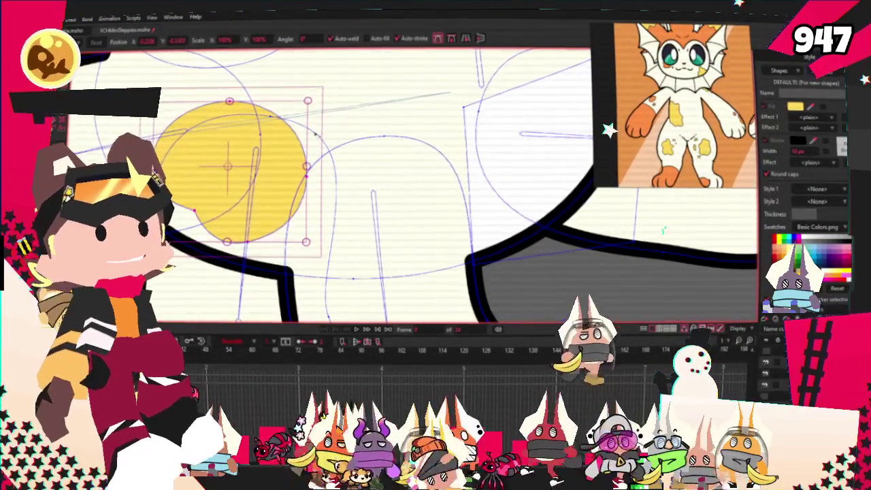
click(380, 235)
scroll(341, 170, down, 2)
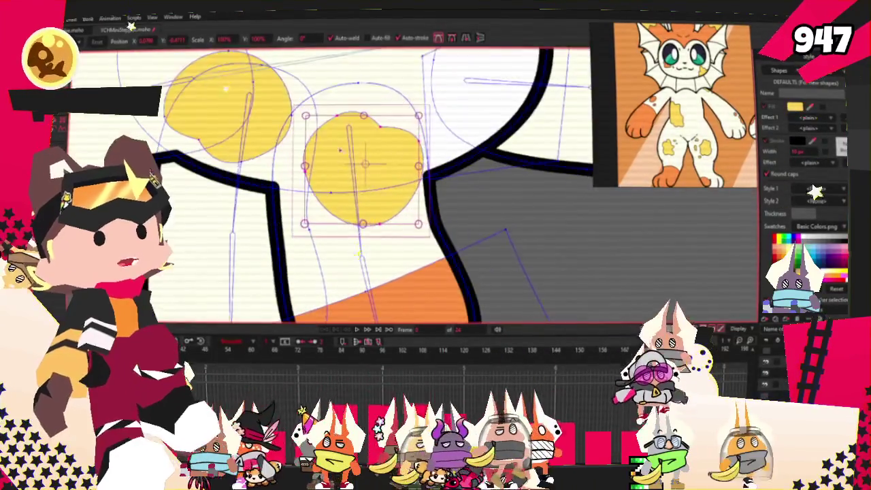
drag(428, 144, 474, 193)
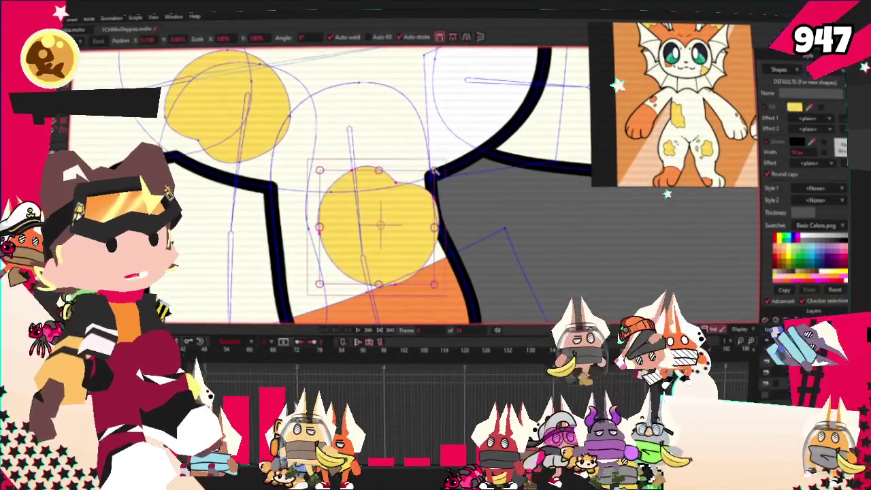
drag(436, 171, 402, 205)
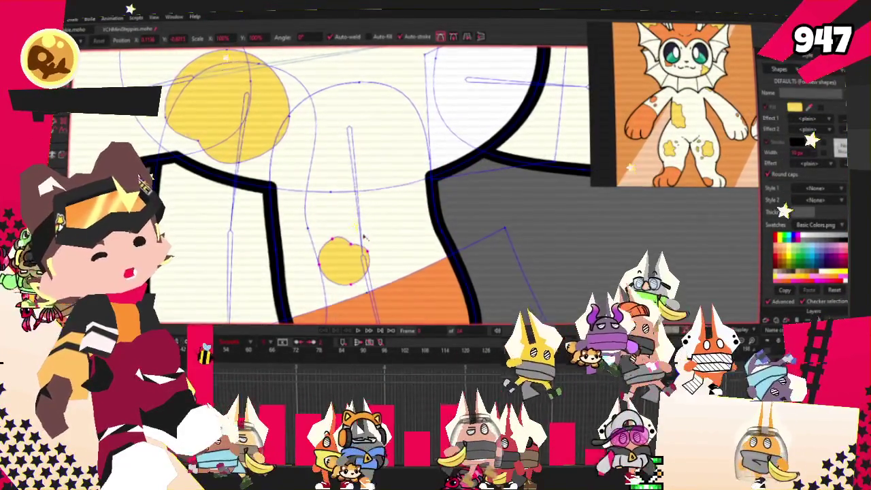
scroll(355, 266, up, 2)
drag(356, 265, 458, 209)
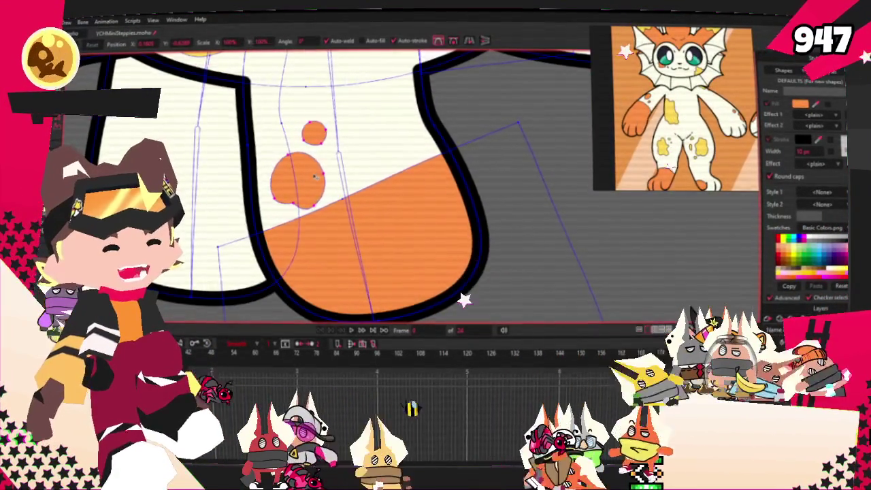
- Nudge both orange spots down and left so they sit just above the orange foot
drag(314, 187, 310, 203)
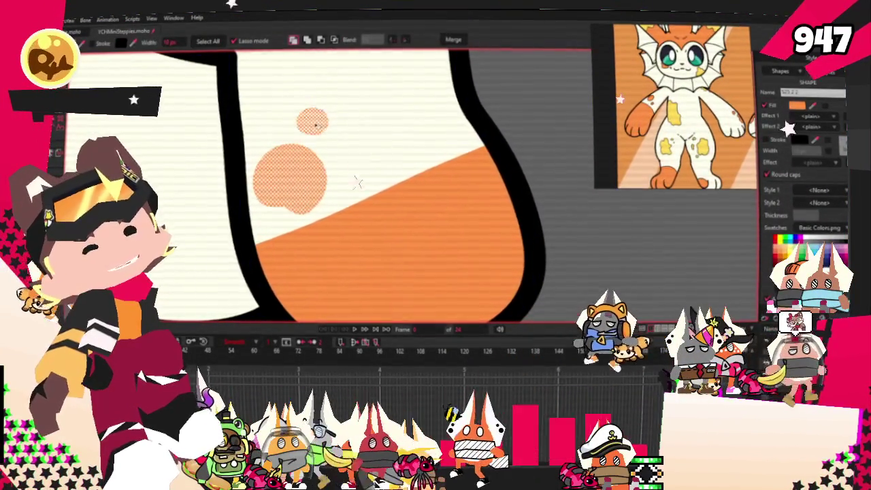
- Zoom out, select the yellow body spot and its outline to inspect them, then deselect
scroll(356, 109, down, 3)
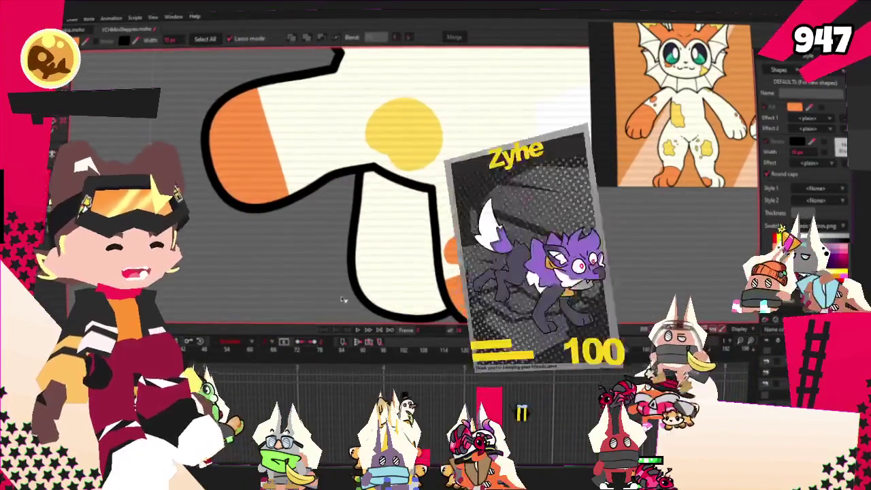
click(379, 138)
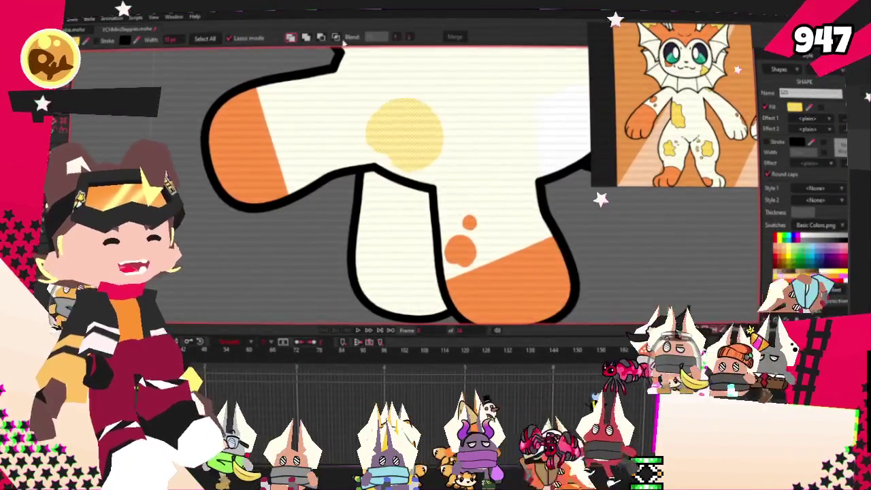
click(333, 178)
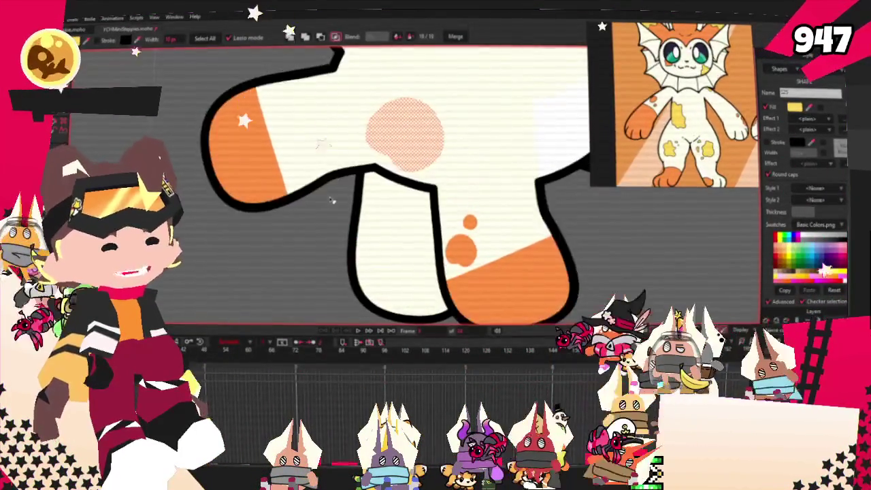
click(315, 200)
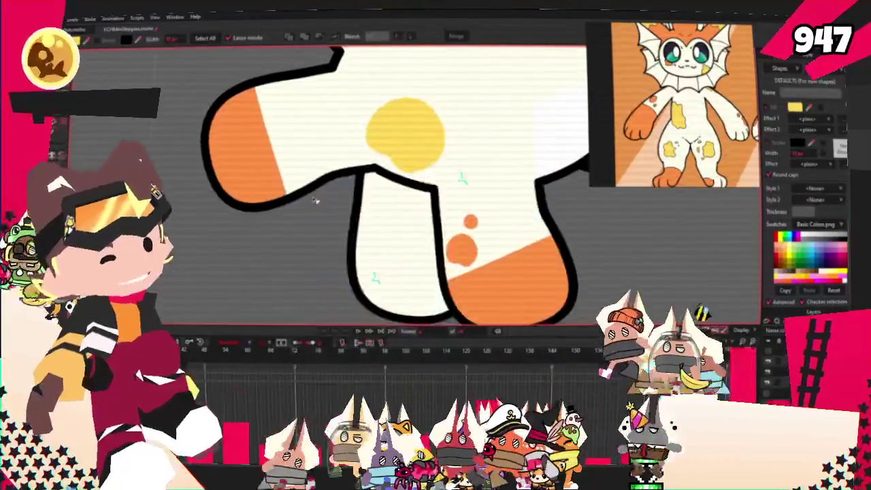
- Play the animation to watch the new body spots move with Koivap
scroll(315, 200, down, 3)
scroll(356, 319, up, 3)
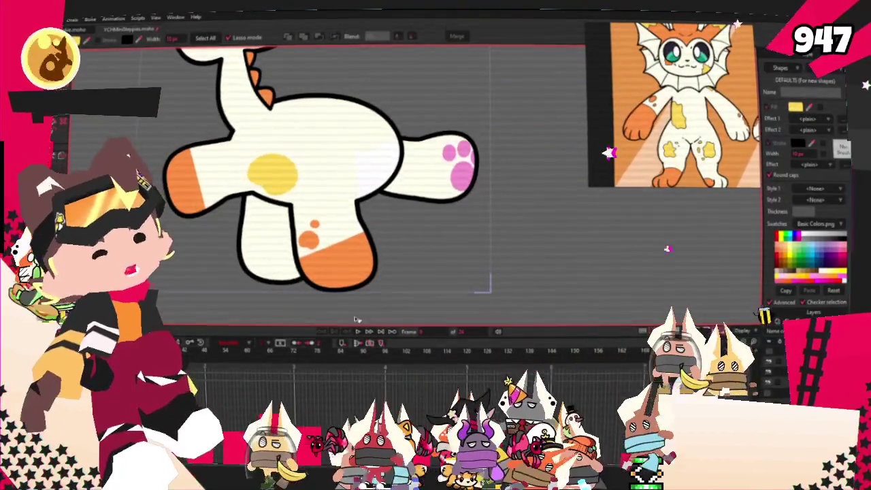
click(357, 333)
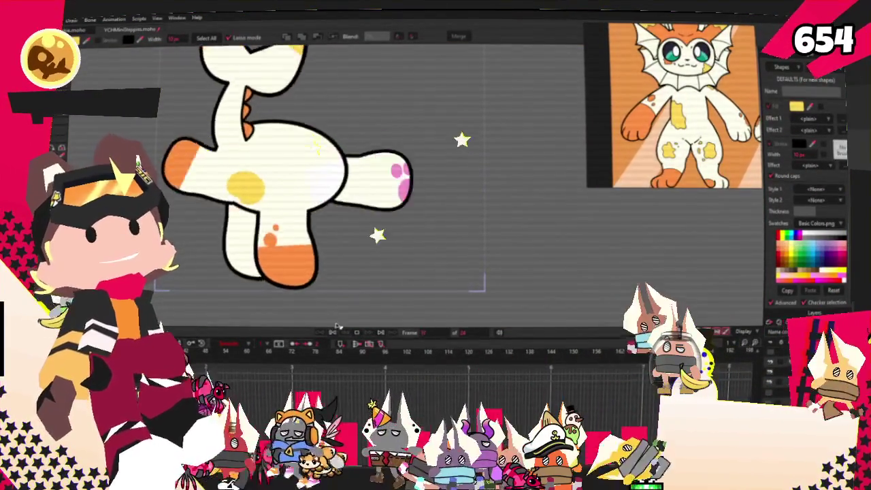
scroll(285, 231, up, 3)
scroll(286, 231, up, 4)
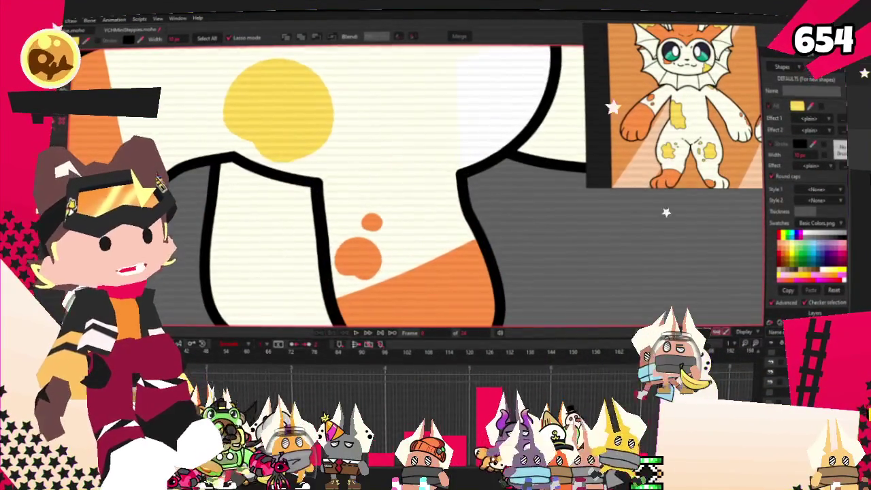
- Show the rig's bones and frame Koivap's leg spots, ready for Bind Points
key(z)
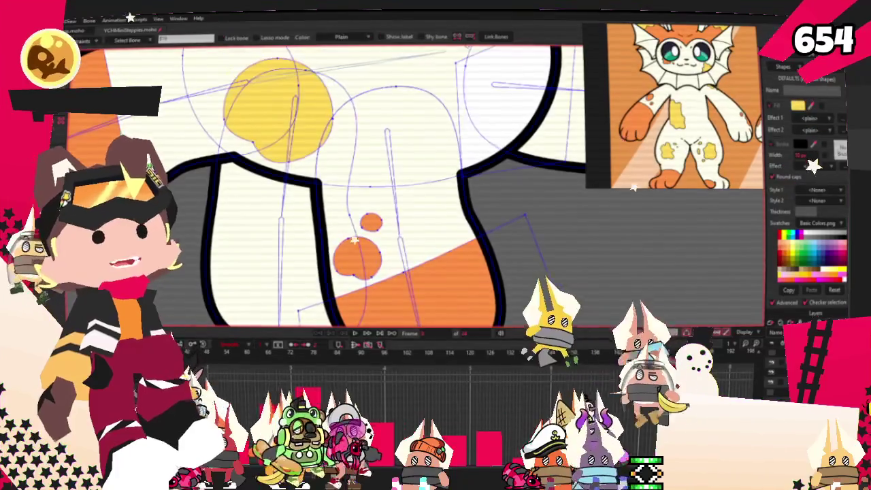
scroll(365, 274, up, 2)
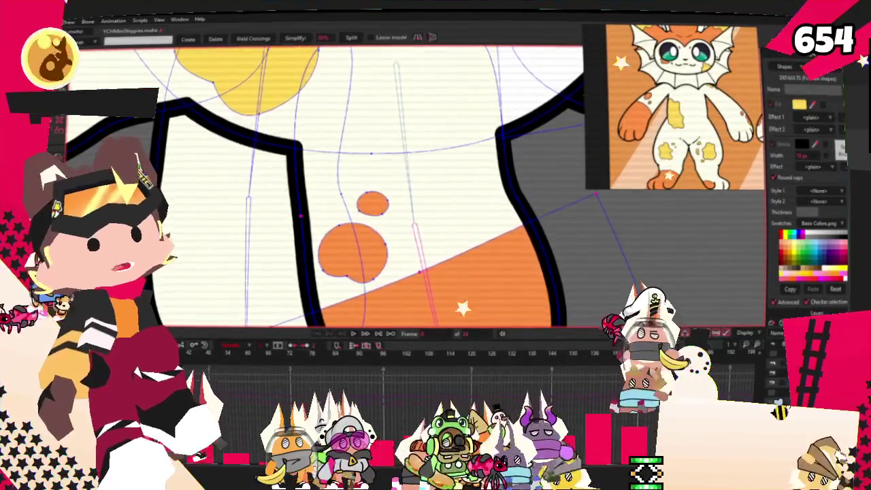
scroll(366, 223, up, 2)
scroll(316, 272, down, 3)
scroll(316, 272, up, 1)
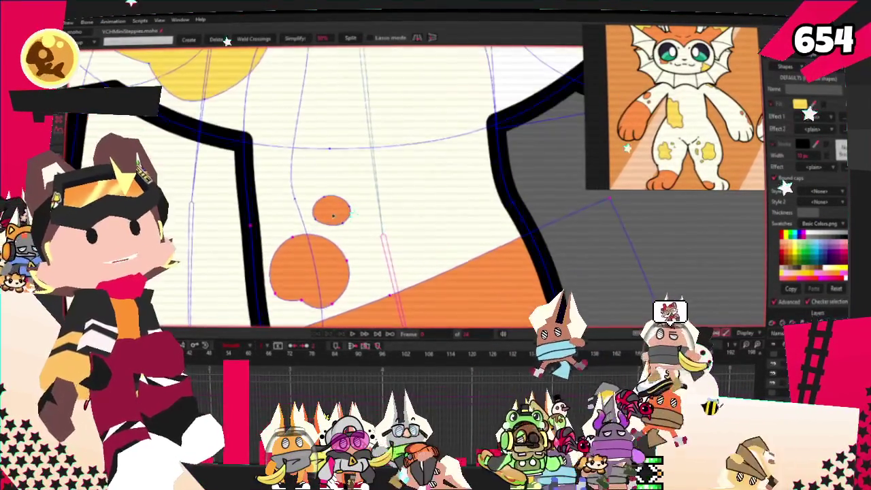
key(i)
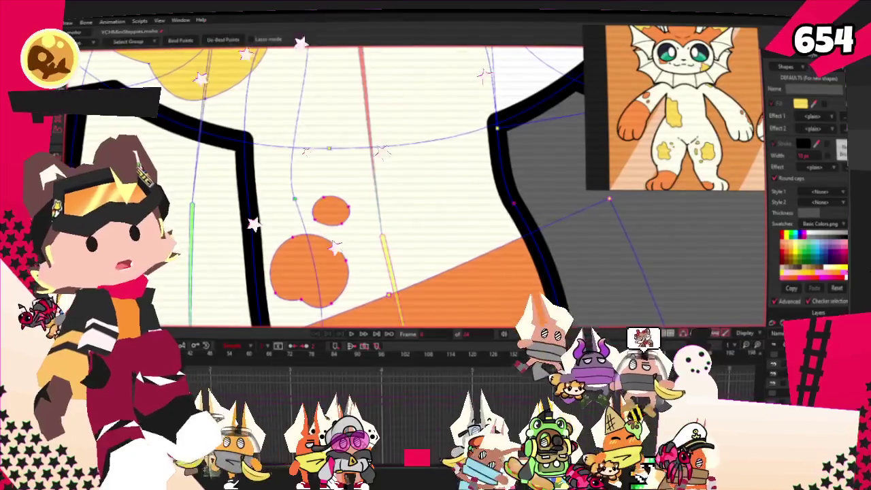
scroll(467, 185, down, 2)
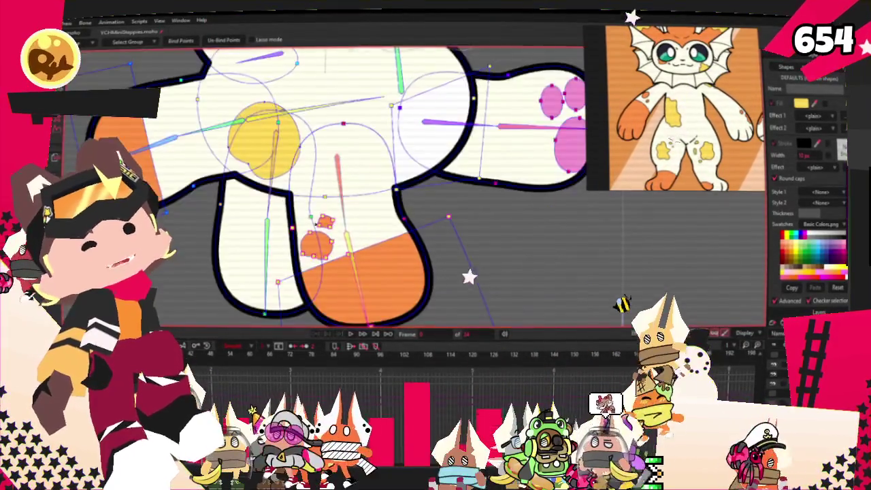
scroll(467, 185, up, 2)
- Bind the orange leg spot points to the leg bone and play to test it
key(b)
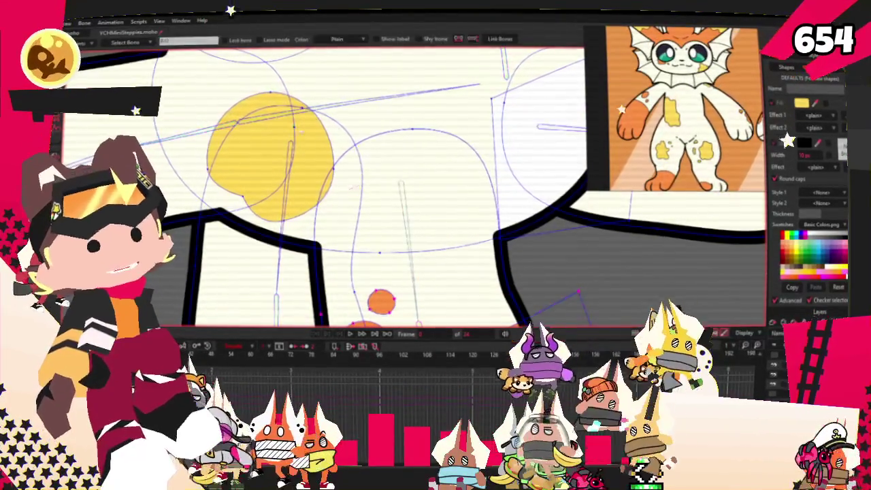
click(381, 100)
key(g)
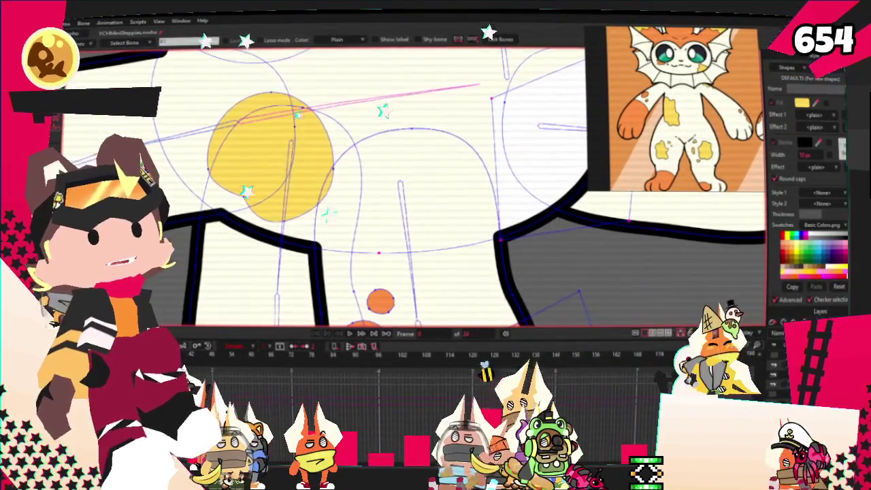
key(i)
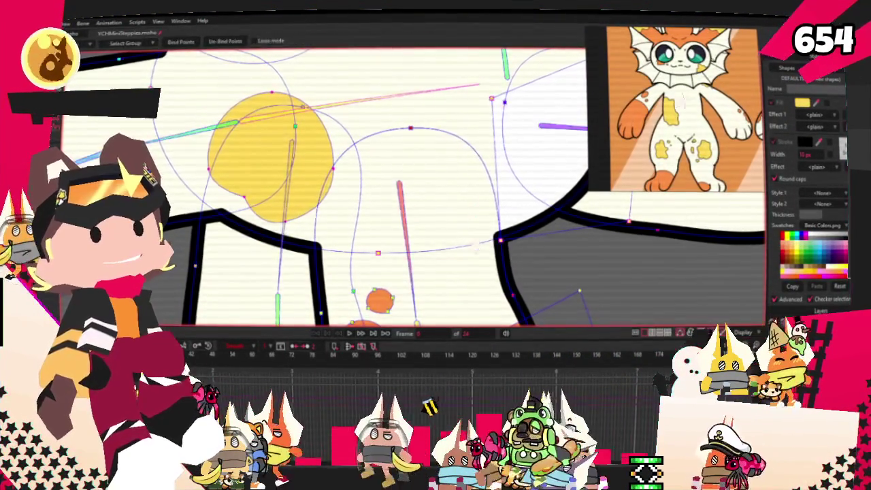
scroll(218, 157, down, 3)
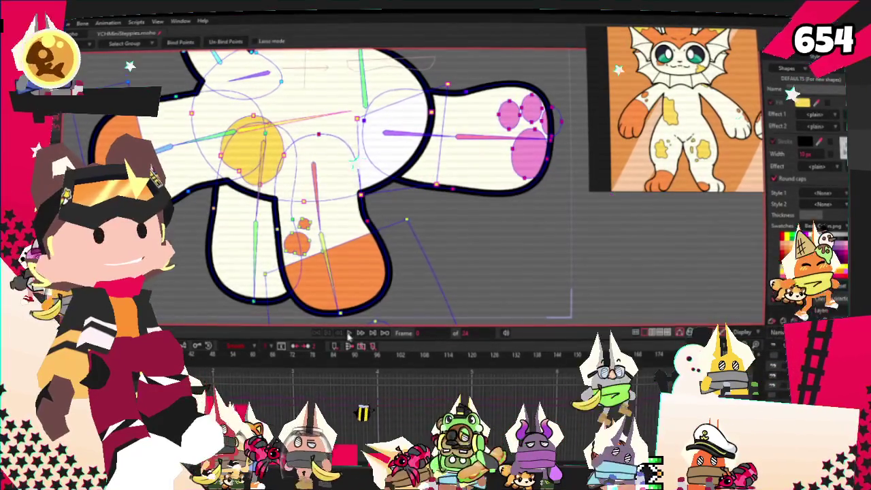
click(350, 334)
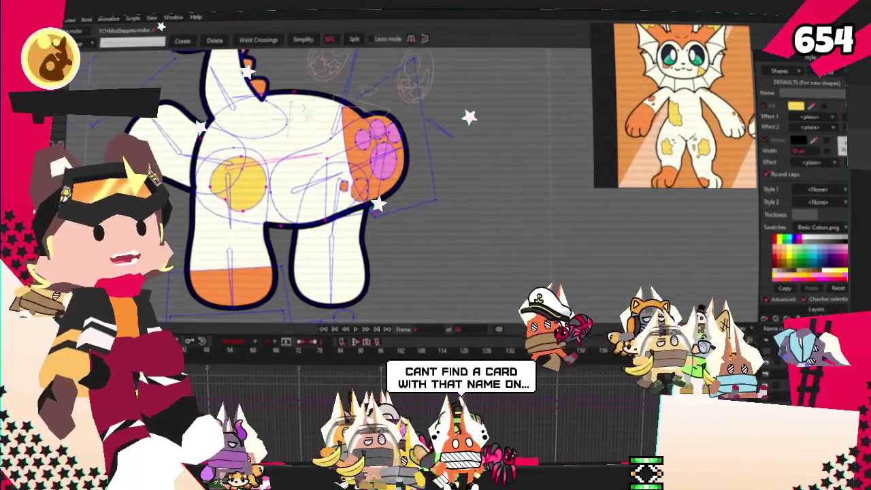
- Zoom in on the leg spots and jump to frame 12 to check the pose
scroll(343, 185, up, 3)
scroll(343, 185, up, 2)
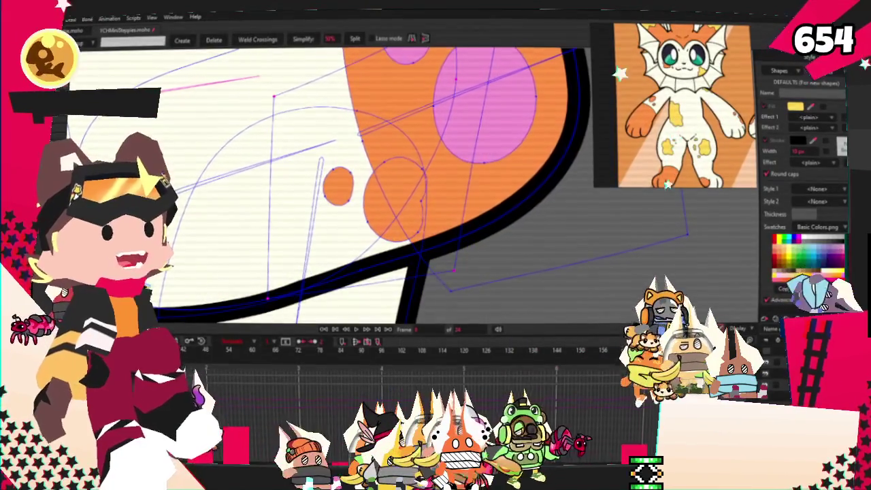
scroll(400, 259, up, 2)
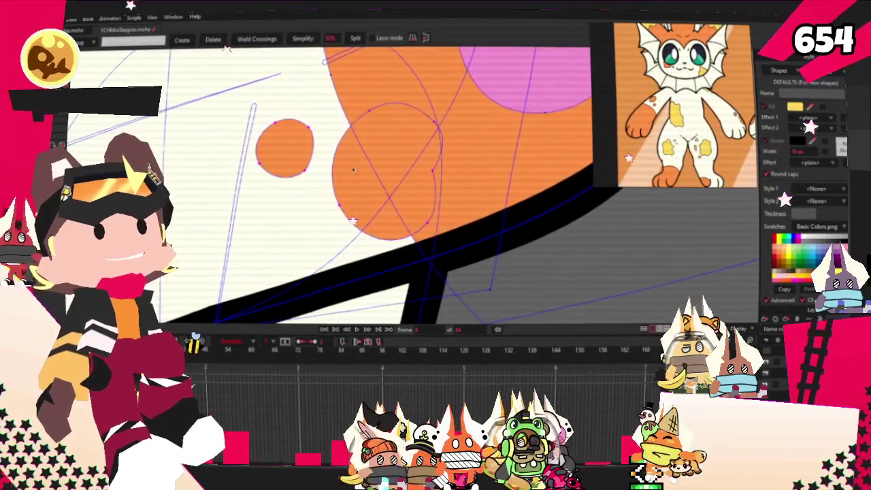
scroll(354, 169, down, 2)
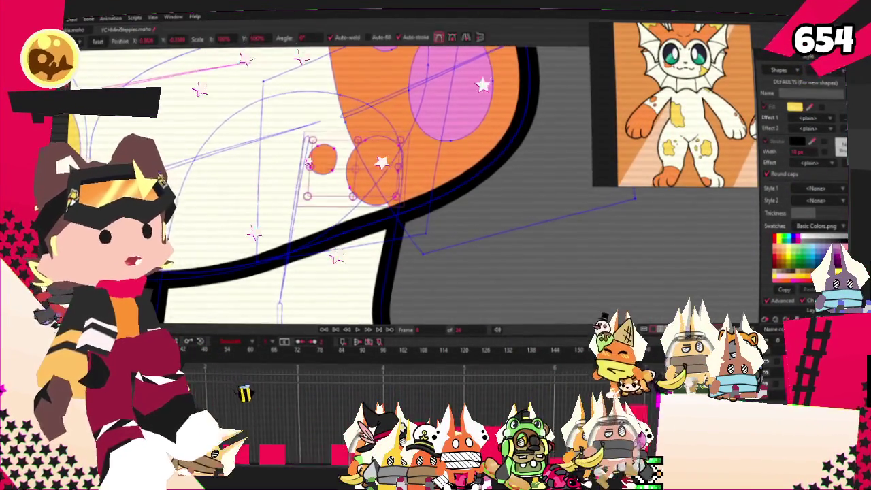
scroll(310, 163, up, 1)
scroll(309, 163, up, 1)
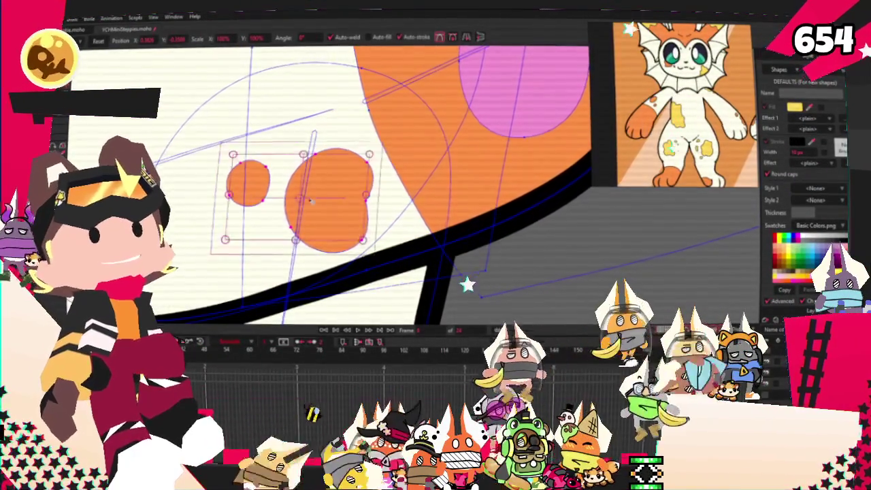
scroll(311, 202, down, 2)
key(space)
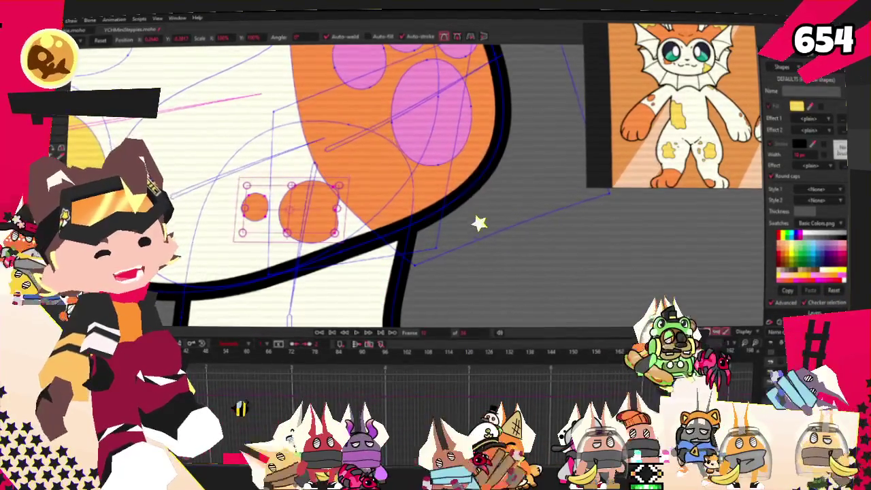
- Shift and tilt the whole character, then play the animation to review the motion
scroll(479, 223, down, 2)
scroll(599, 231, down, 3)
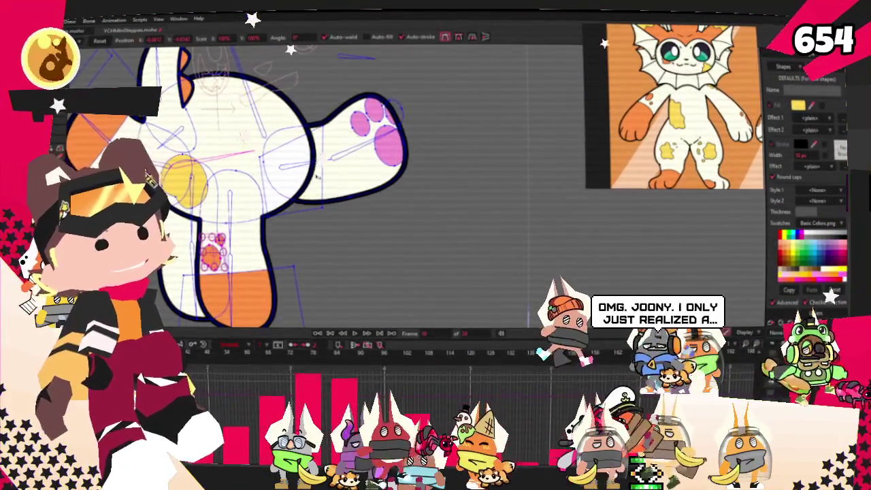
drag(326, 163, 354, 190)
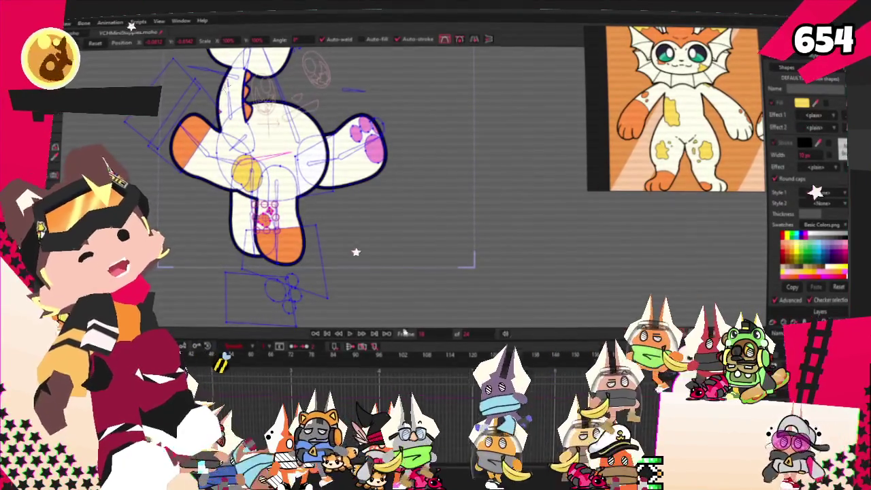
click(351, 333)
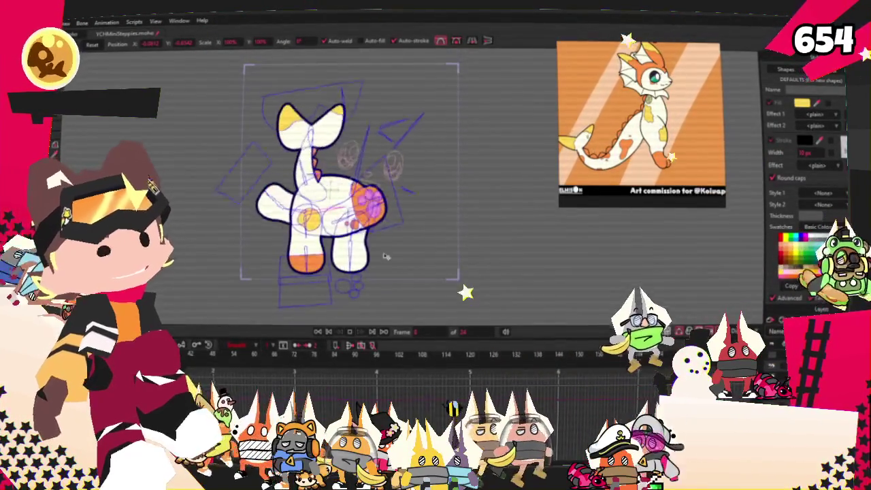
- Draw a circle outline and move it just left of the yellow body spot
scroll(156, 79, up, 5)
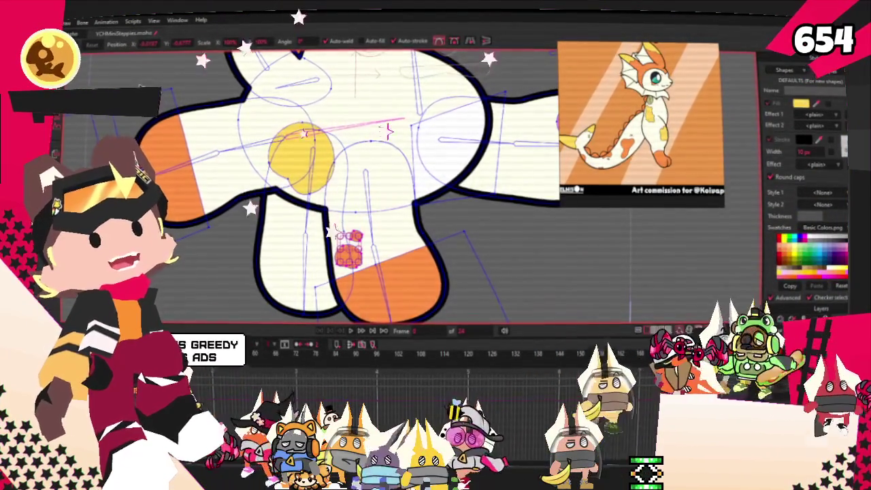
key(g)
scroll(299, 169, up, 3)
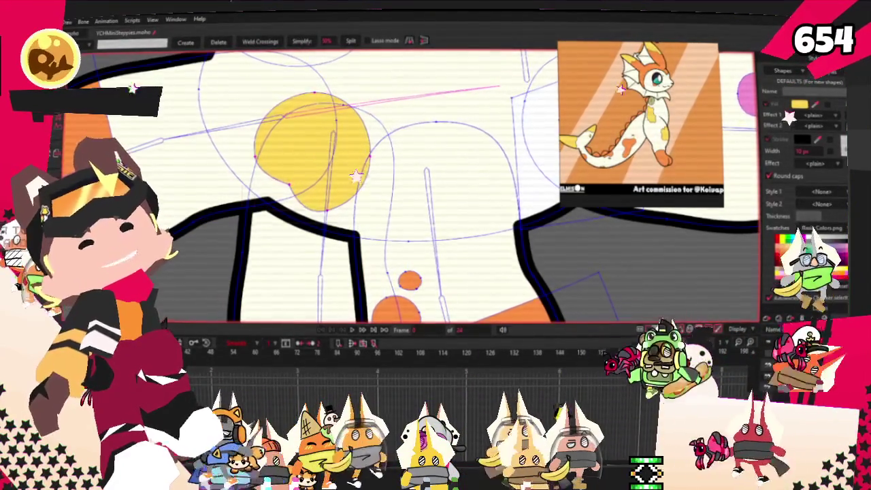
key(t)
scroll(345, 165, up, 1)
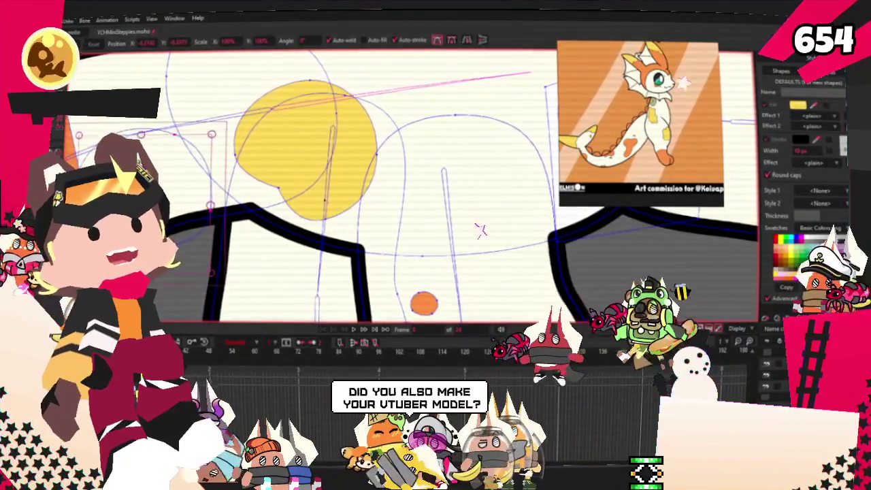
scroll(306, 170, down, 2)
scroll(278, 202, up, 1)
scroll(277, 202, up, 1)
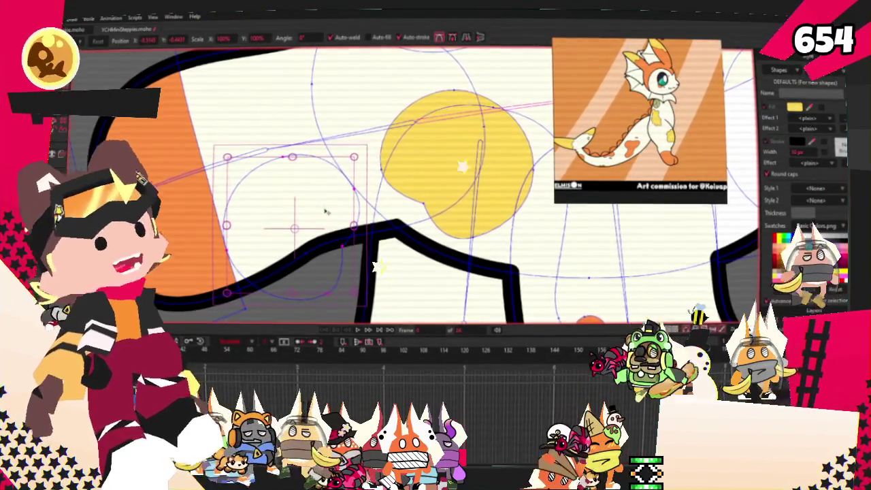
- Fill the new circle yellow, select the body bone, and bind the circle's points to it
key(g)
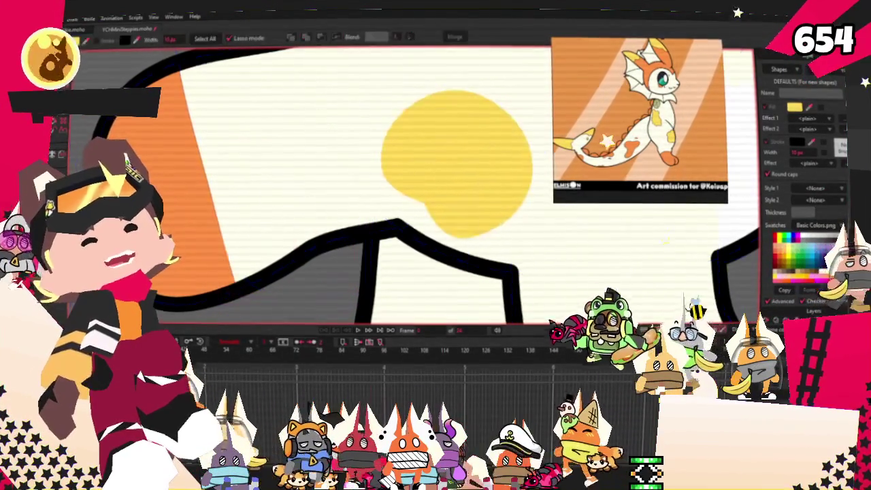
scroll(312, 197, down, 3)
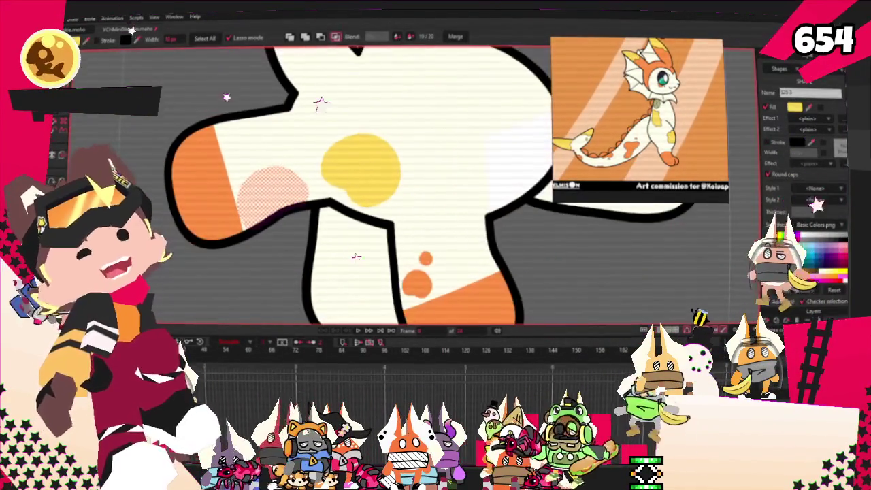
key(b)
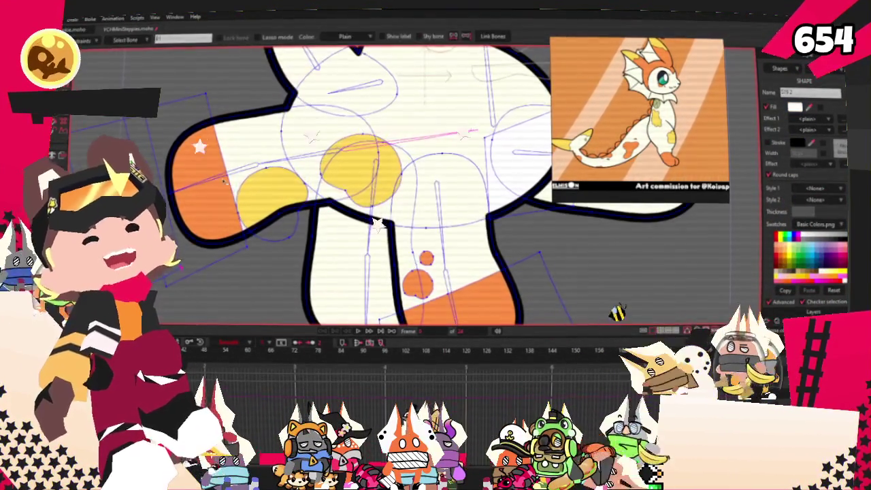
scroll(306, 170, up, 5)
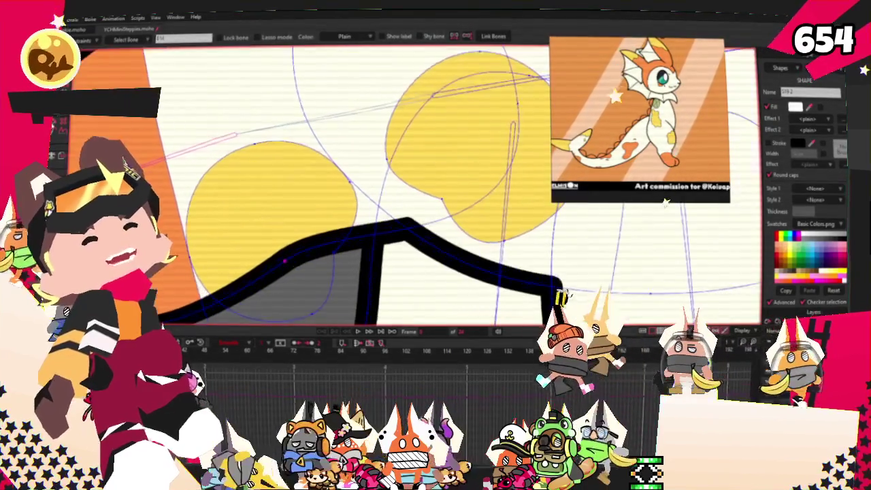
key(u)
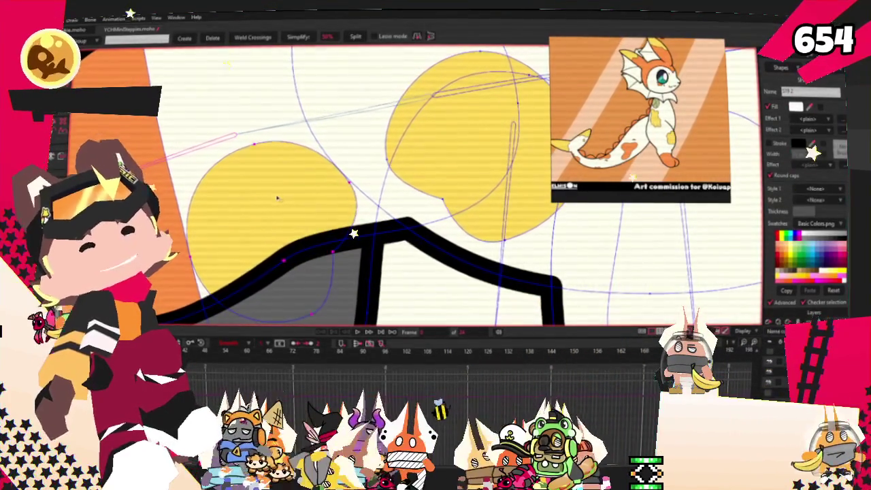
key(i)
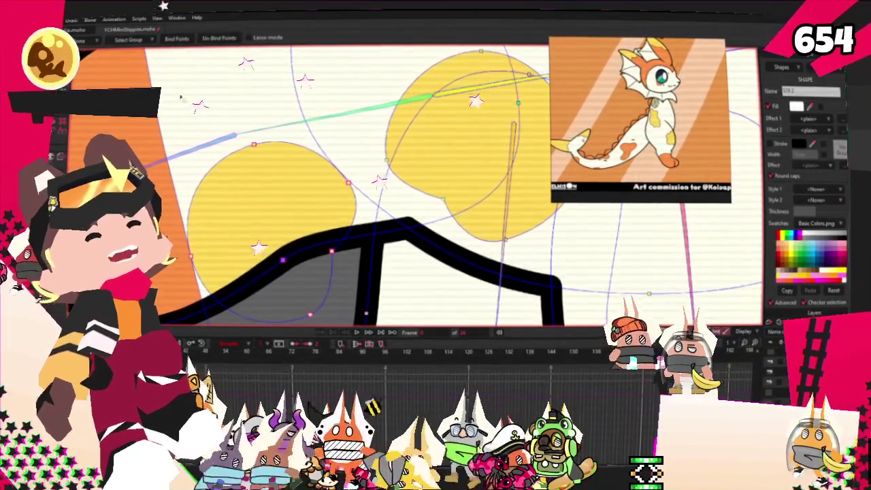
scroll(474, 209, down, 3)
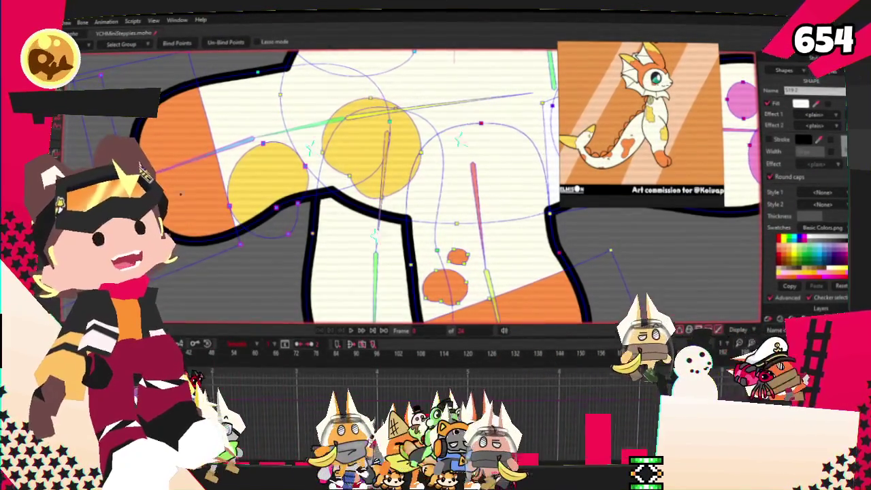
- Select the left yellow spot's points with Transform Points and scale it down slightly
scroll(280, 190, up, 3)
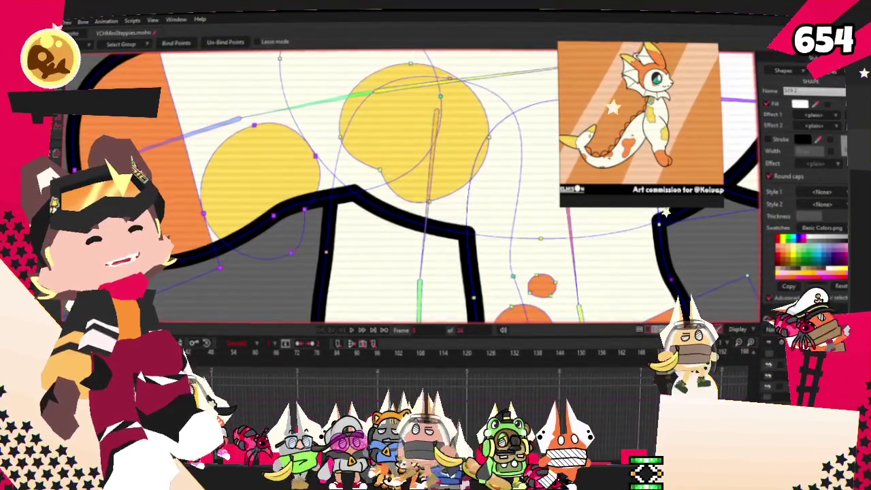
key(t)
scroll(300, 173, up, 2)
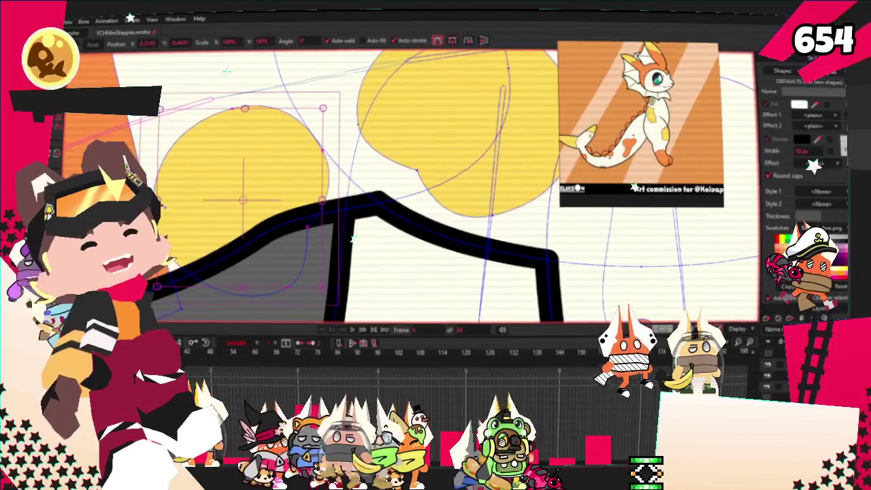
key(ctrl+d)
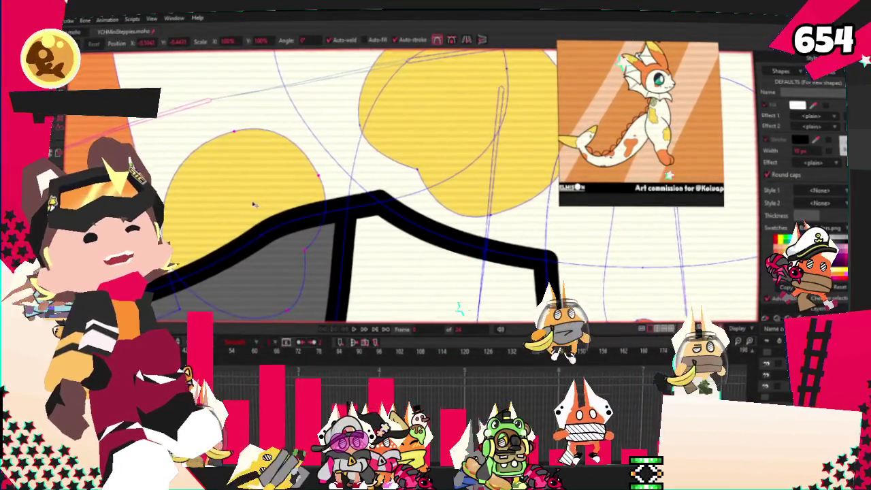
scroll(252, 204, down, 2)
click(286, 178)
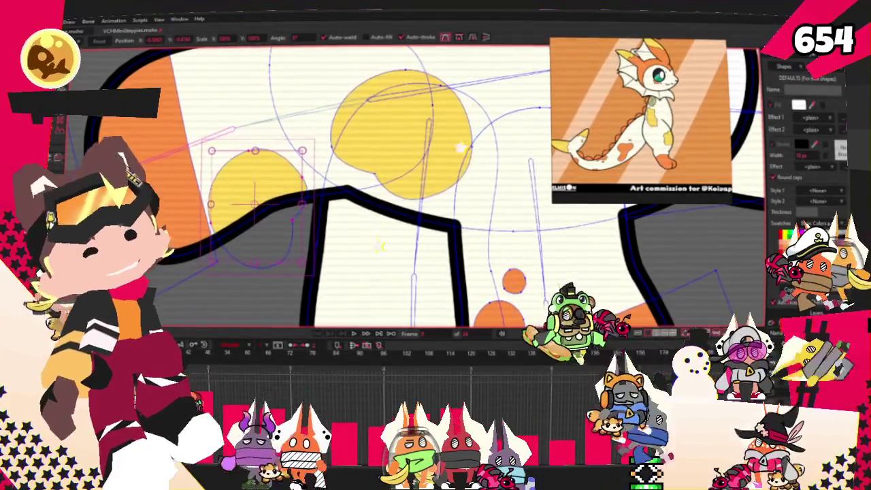
- Pan the reference art to show Koivap's legs and paws close up
scroll(302, 242, down, 2)
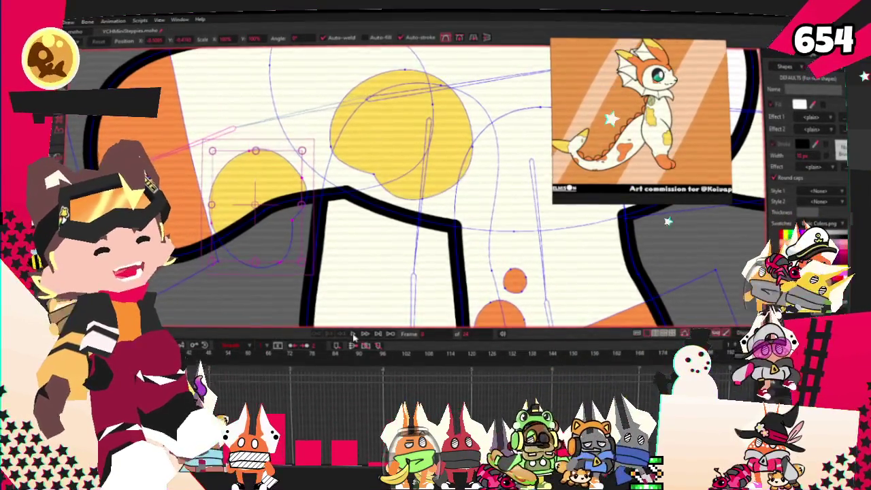
scroll(302, 242, down, 2)
scroll(302, 242, down, 2)
scroll(302, 243, down, 2)
scroll(301, 243, up, 3)
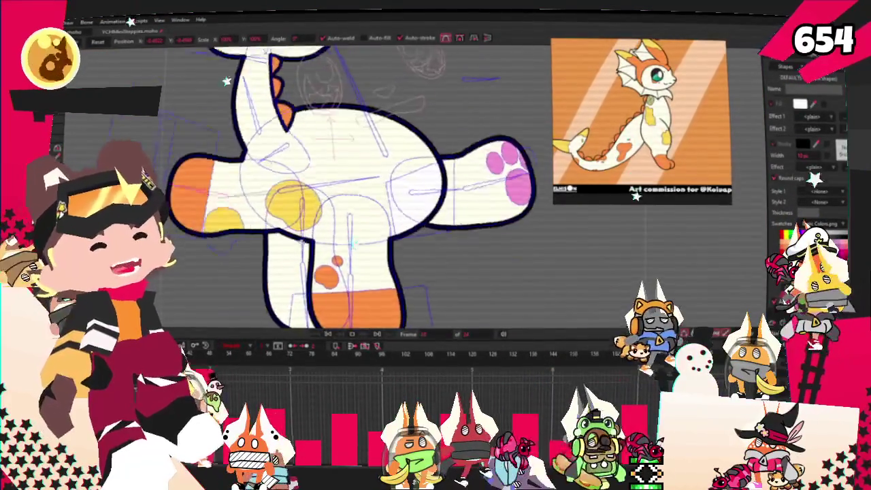
scroll(302, 243, down, 1)
scroll(302, 243, up, 1)
scroll(301, 243, down, 1)
drag(301, 243, 589, 191)
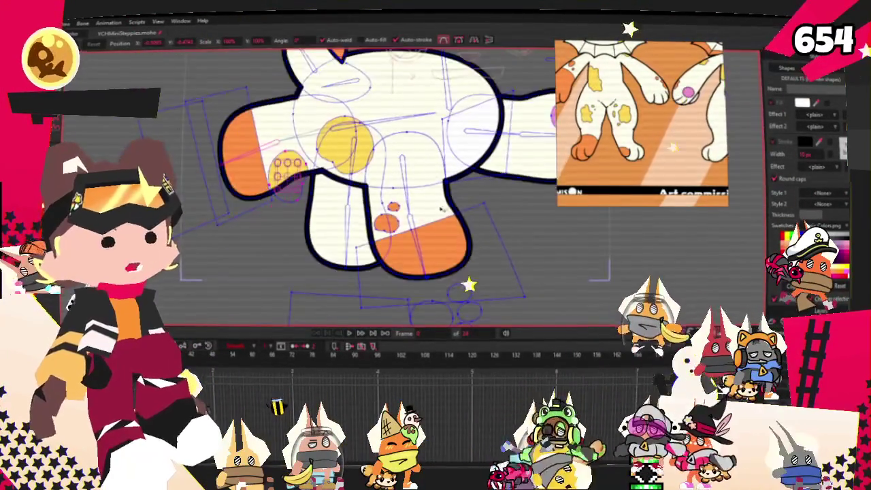
scroll(441, 207, up, 3)
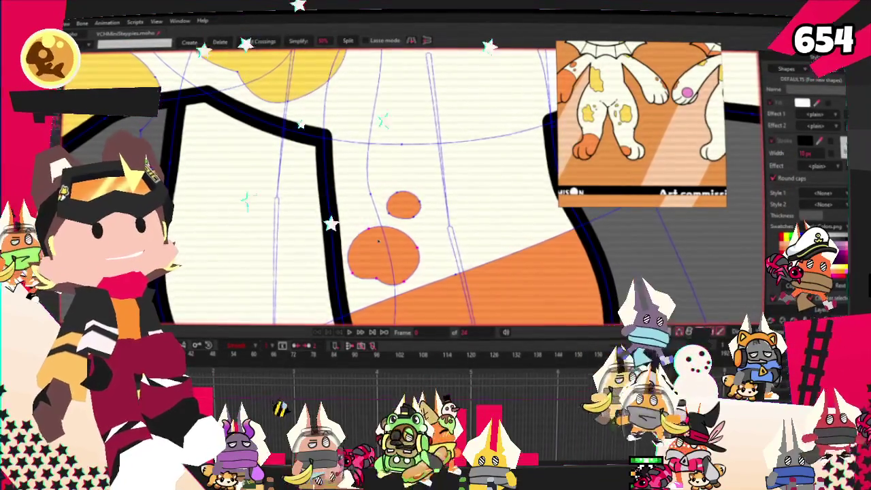
- Select the left leg circle's points and enlarge it to about twice its size
scroll(449, 269, down, 2)
scroll(316, 191, down, 3)
scroll(315, 192, up, 3)
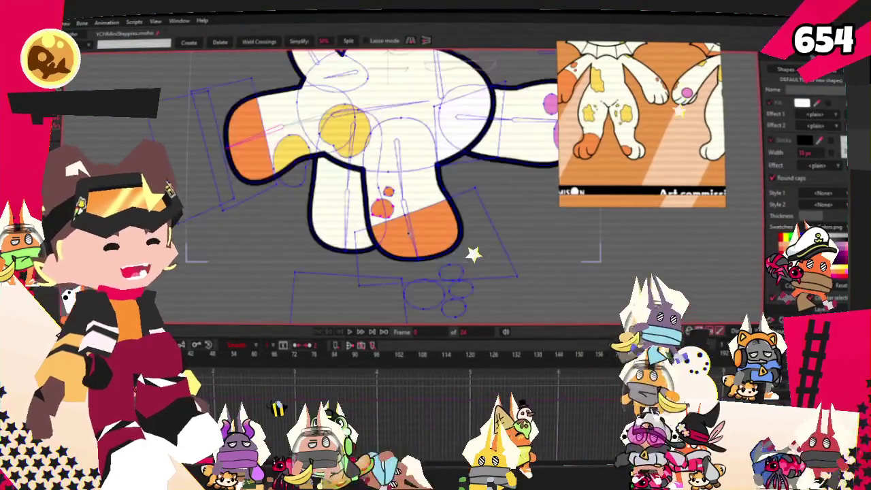
scroll(316, 192, up, 2)
key(t)
double_click(426, 202)
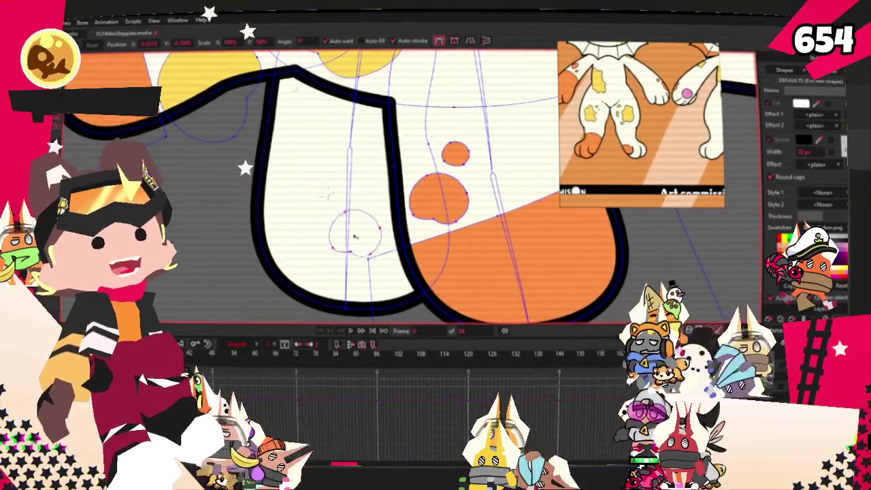
scroll(338, 262, up, 1)
double_click(338, 262)
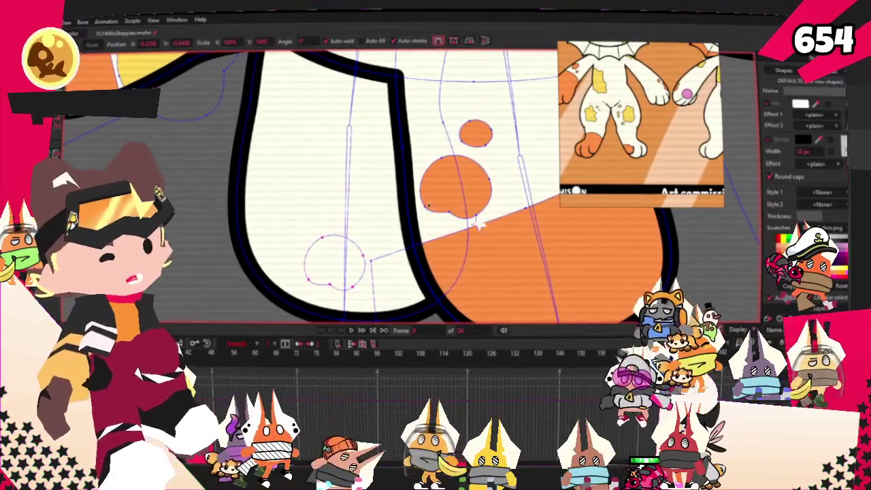
drag(369, 303, 373, 268)
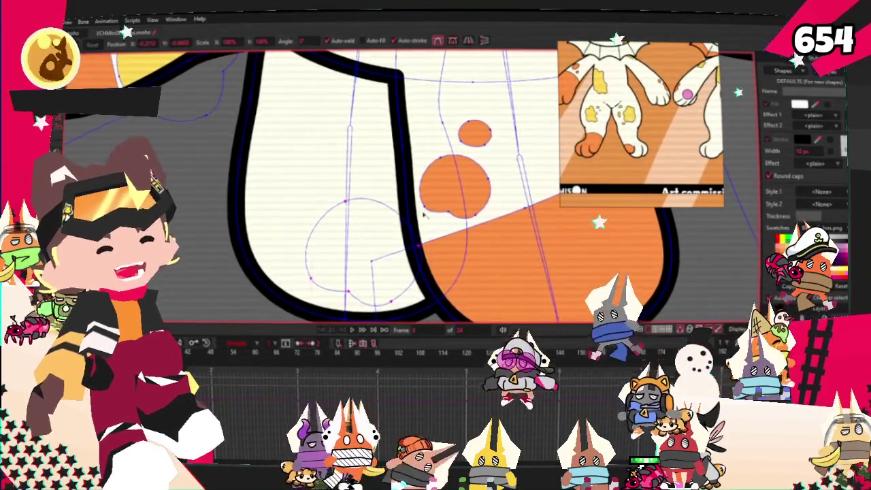
scroll(322, 163, down, 1)
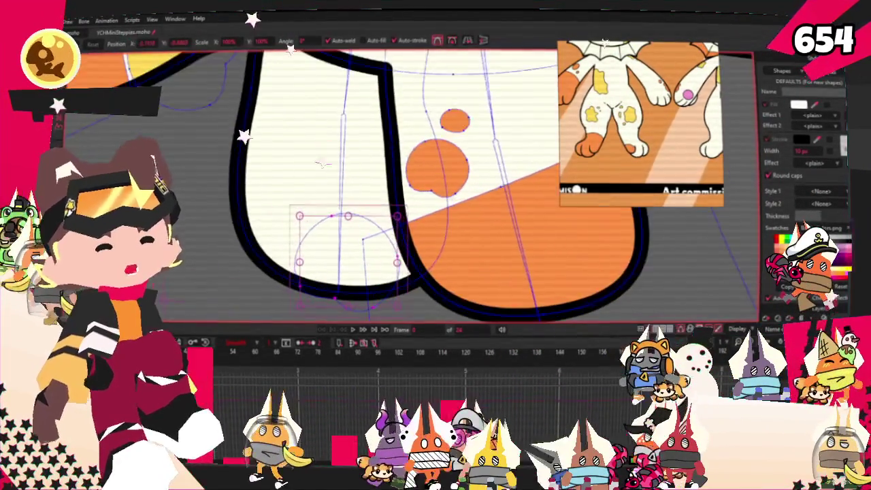
- Select the leg bone and bind the enlarged circle's points to it
key(z)
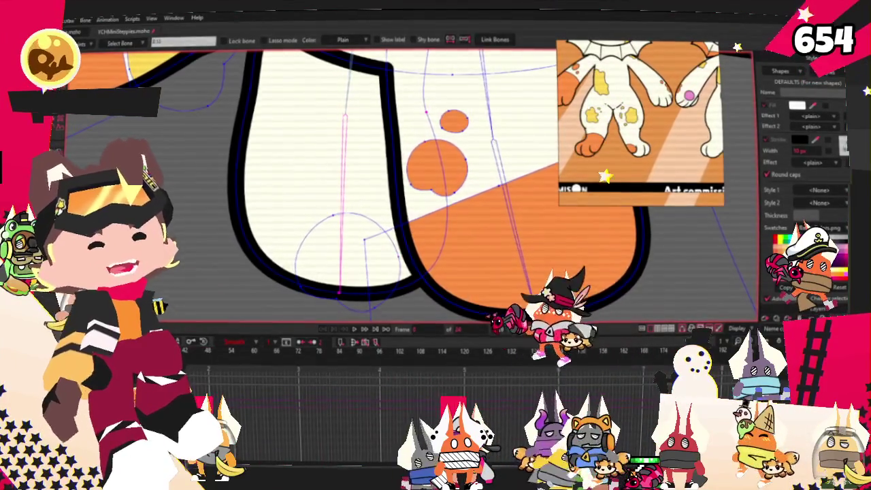
key(g)
scroll(371, 275, up, 2)
scroll(371, 275, down, 1)
scroll(354, 245, down, 2)
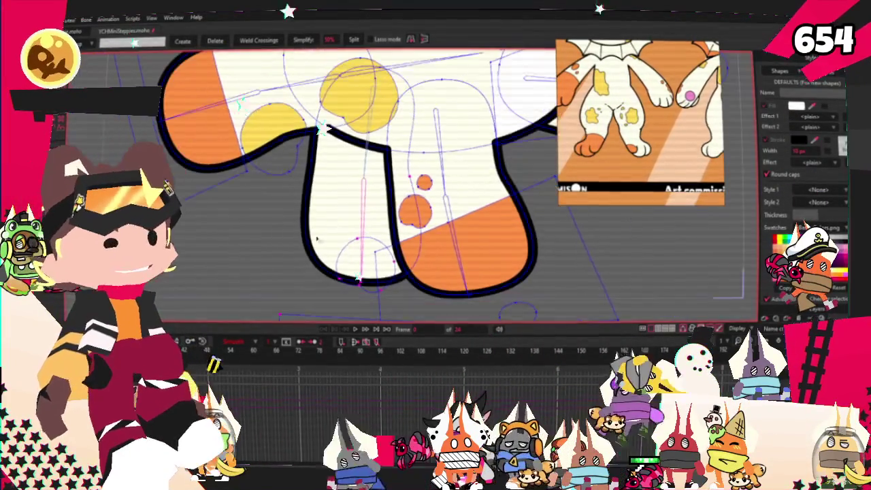
key(t)
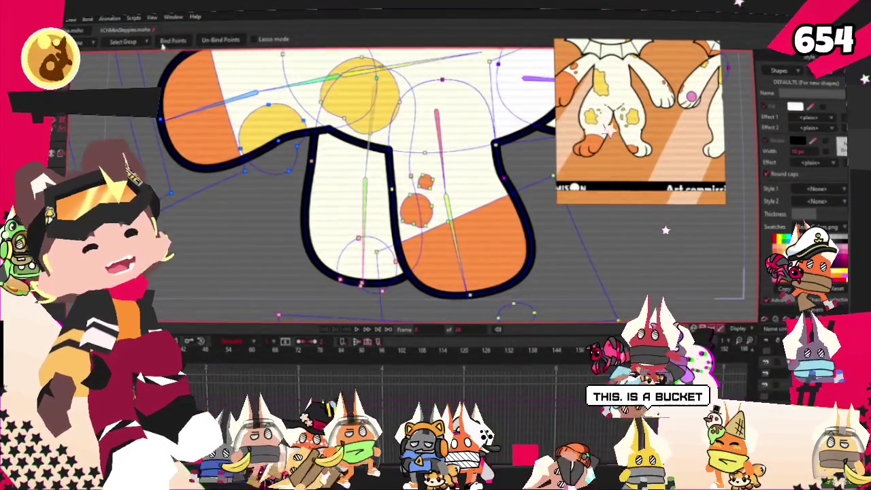
scroll(301, 163, up, 1)
scroll(302, 163, up, 1)
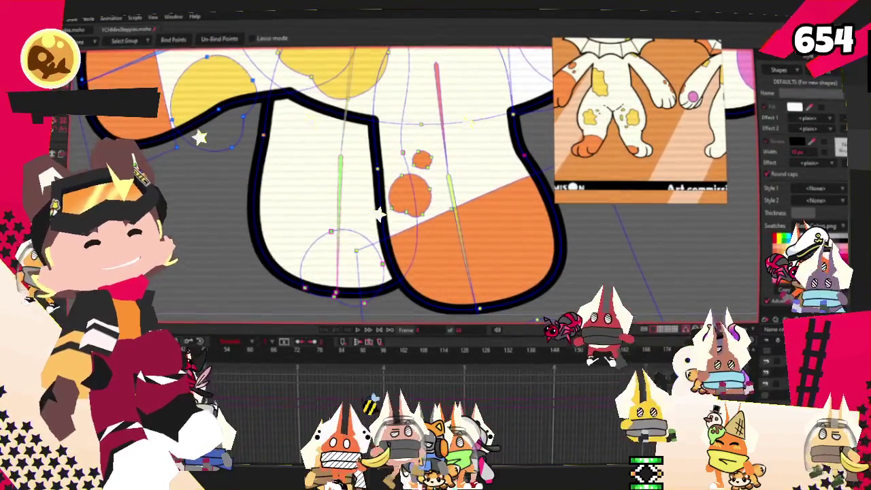
key(p)
scroll(350, 266, down, 2)
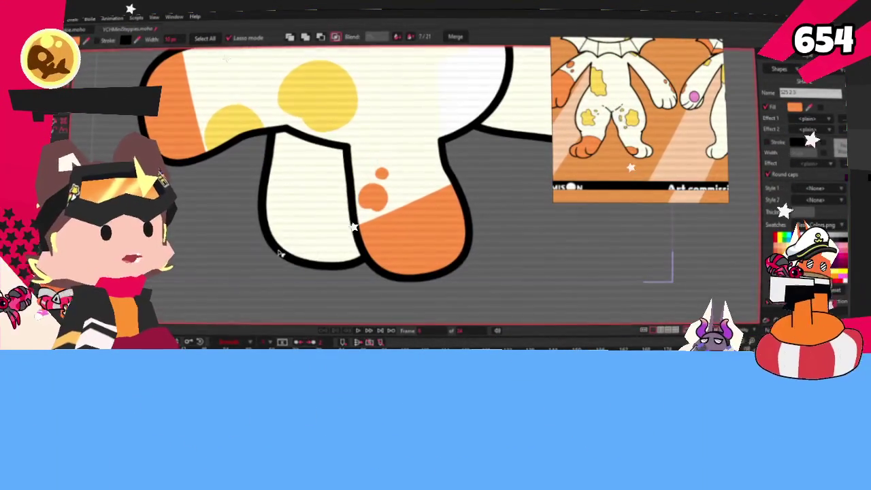
click(322, 239)
scroll(324, 241, down, 2)
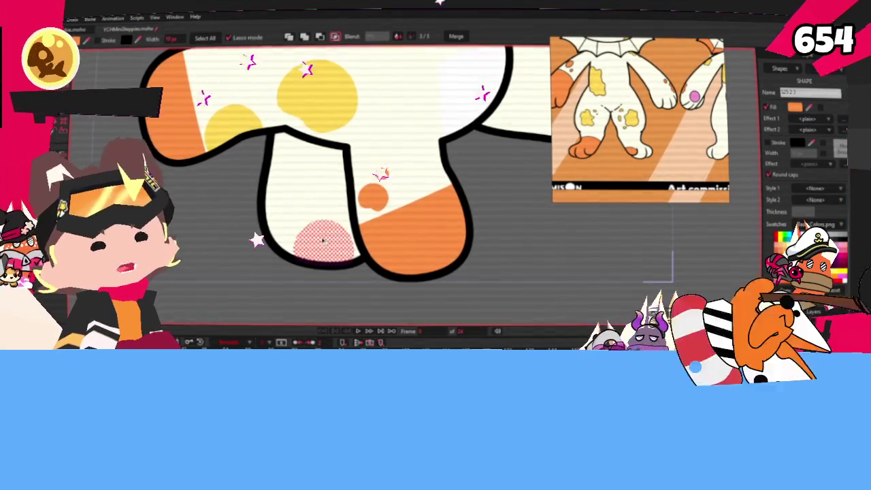
scroll(205, 238, down, 2)
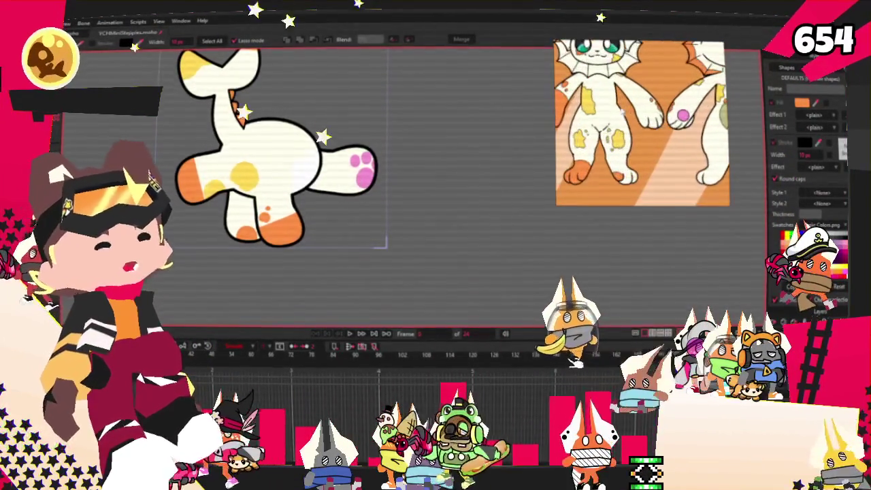
scroll(335, 189, up, 3)
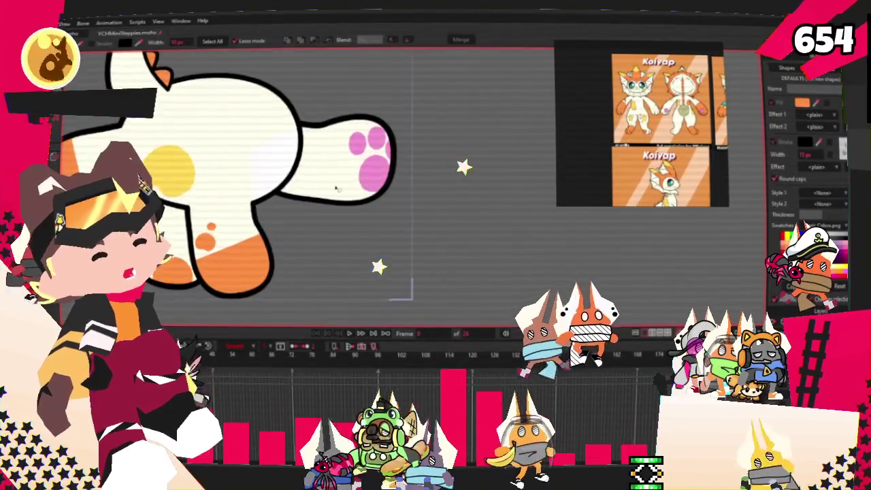
- Drag the orange lower-leg patch's edge a little to the left
key(t)
scroll(204, 245, up, 3)
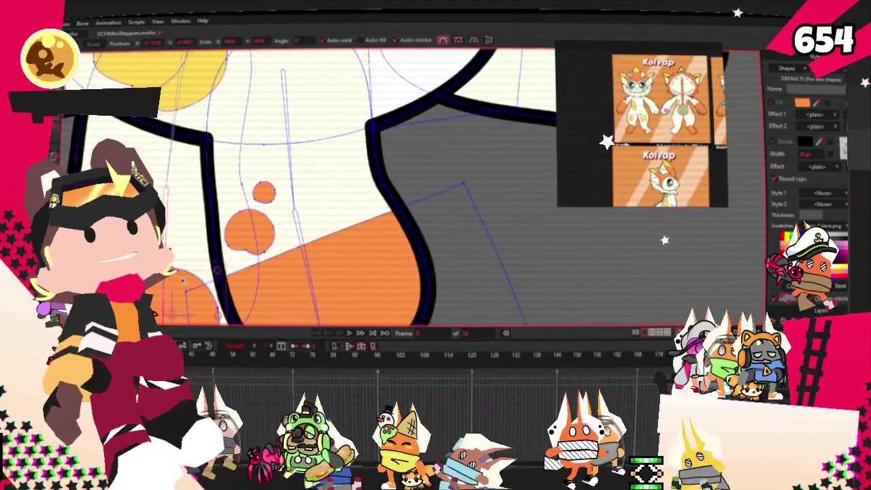
scroll(307, 191, down, 1)
scroll(306, 191, up, 1)
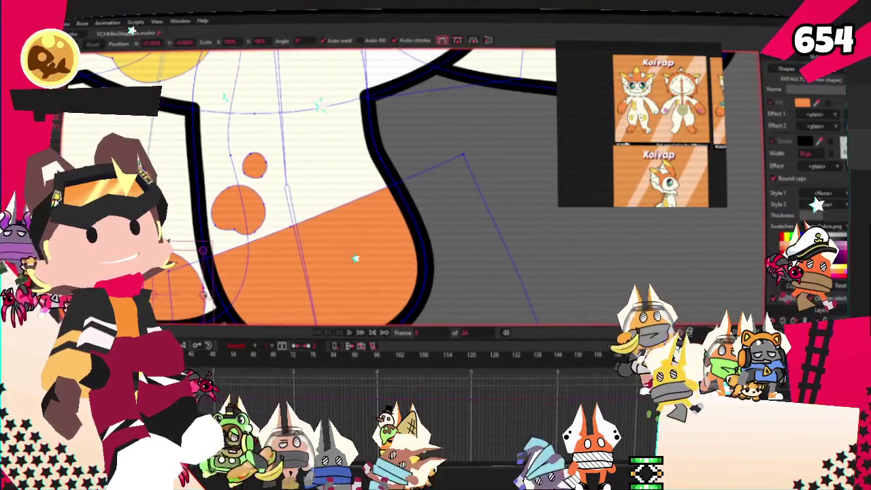
drag(202, 294, 163, 292)
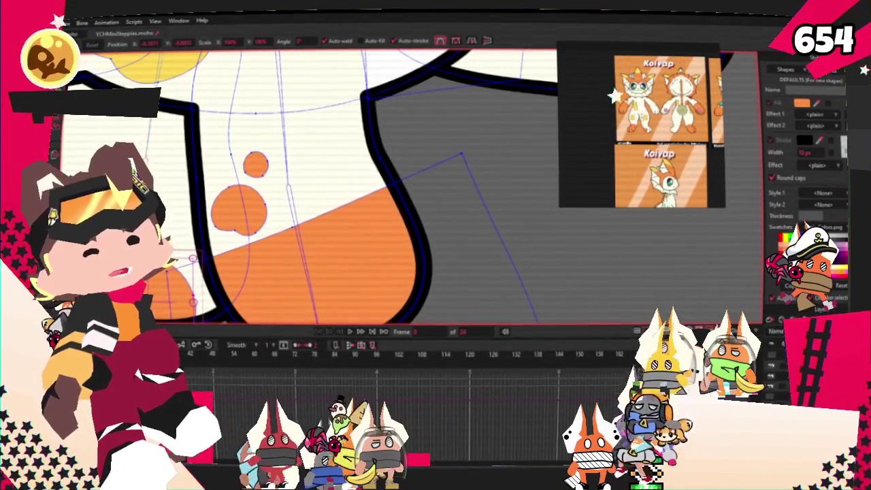
scroll(209, 264, down, 3)
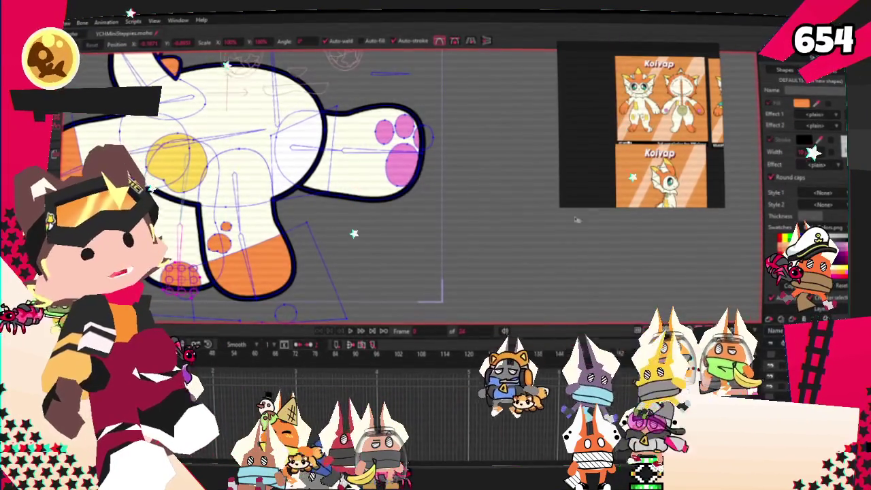
scroll(641, 125, down, 2)
scroll(641, 125, down, 2)
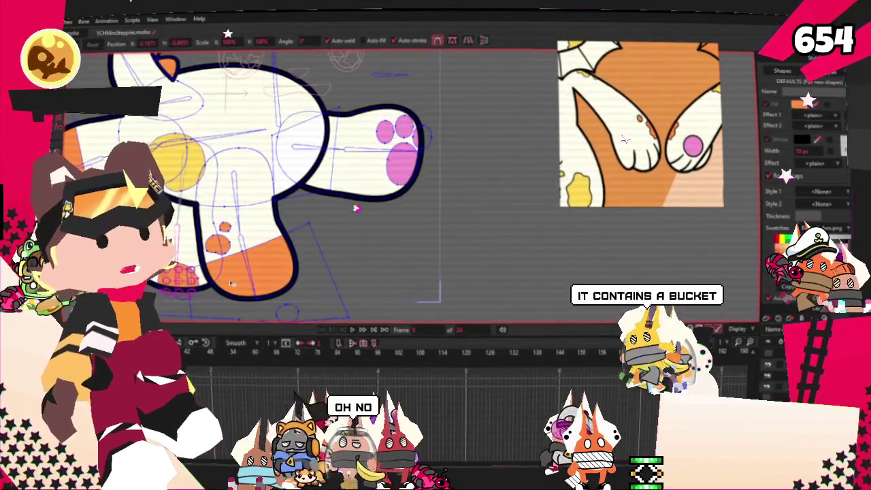
scroll(347, 231, up, 2)
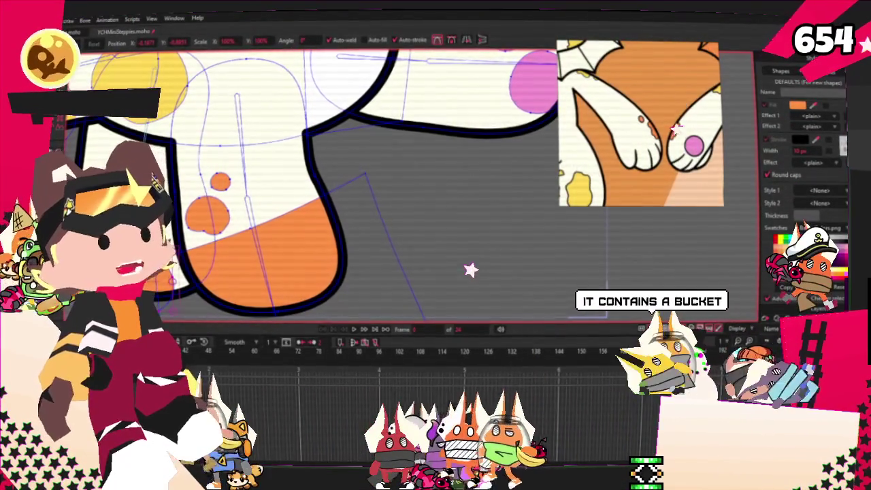
scroll(483, 124, down, 3)
scroll(424, 240, up, 3)
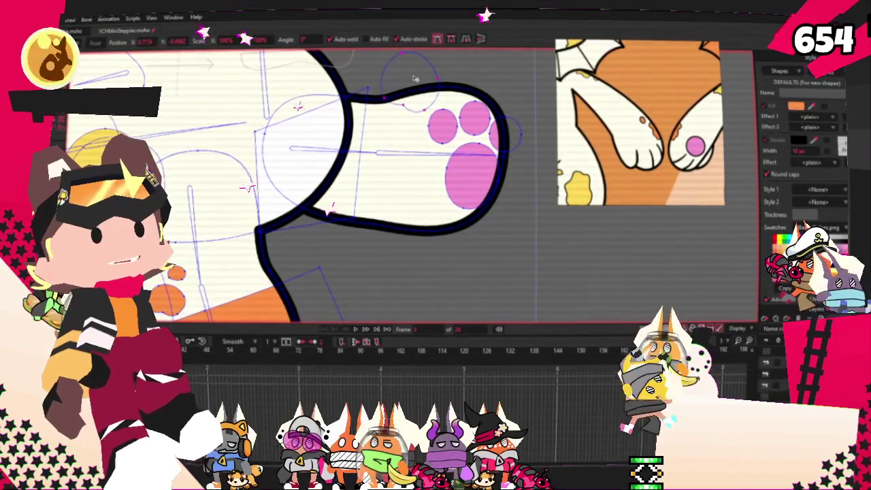
- Switch between the shape, bone and curve-point tools to prepare the next edit
key(q)
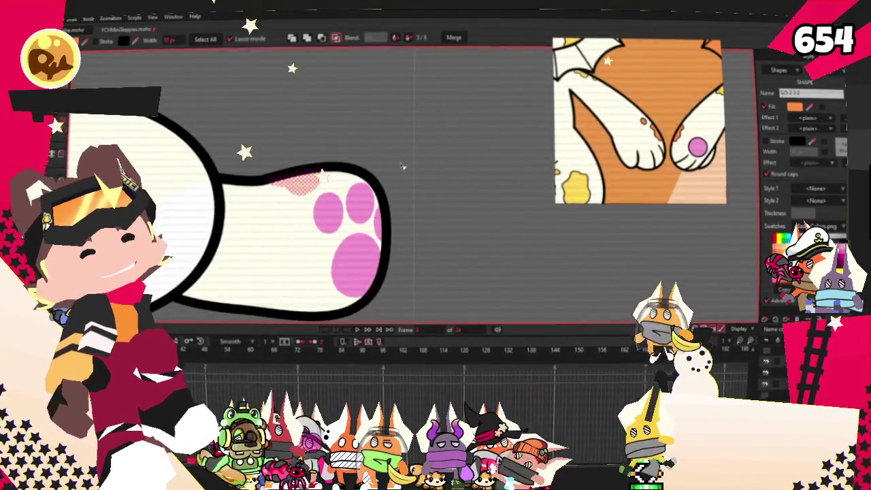
scroll(402, 166, down, 3)
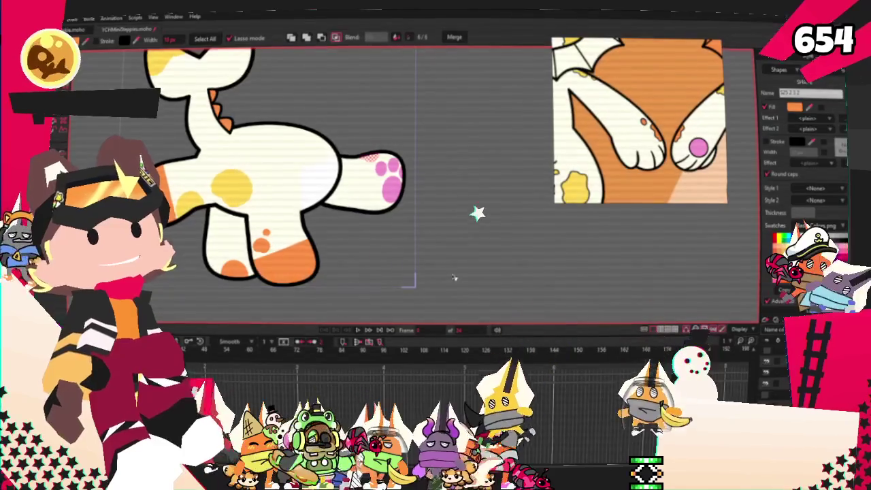
scroll(452, 279, up, 3)
key(b)
scroll(322, 141, up, 1)
key(g)
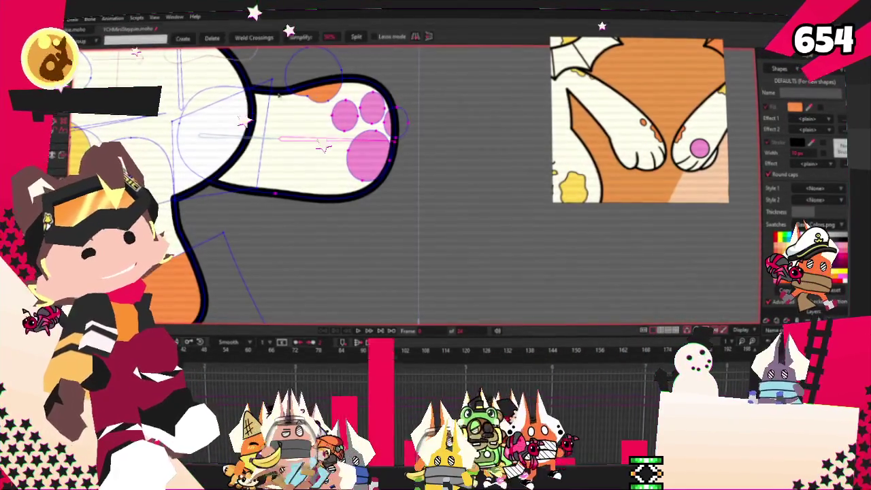
key(i)
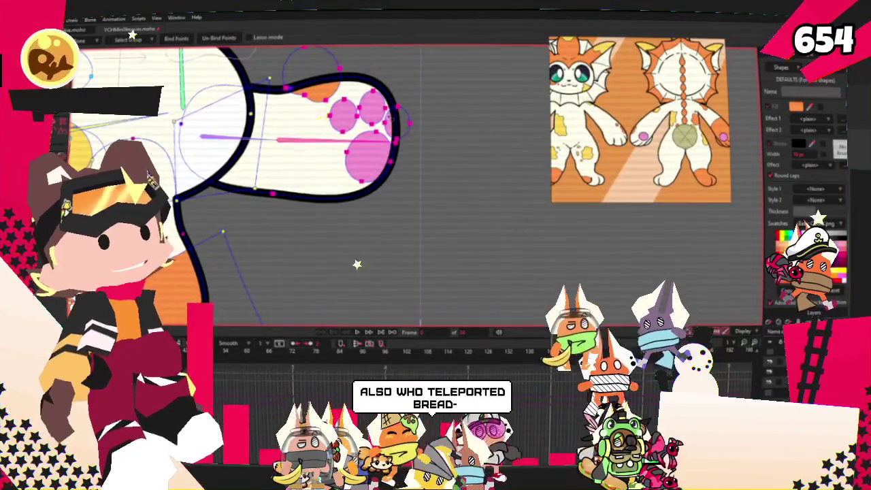
scroll(272, 149, up, 2)
scroll(259, 162, up, 2)
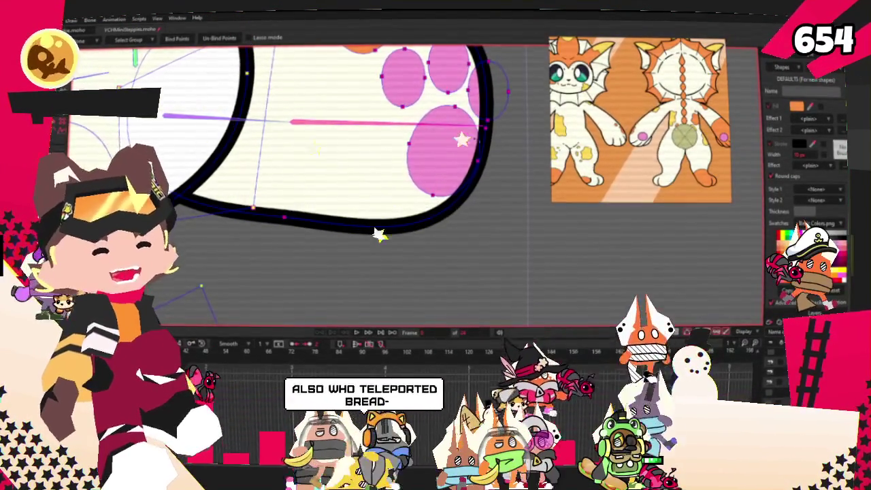
scroll(268, 177, down, 3)
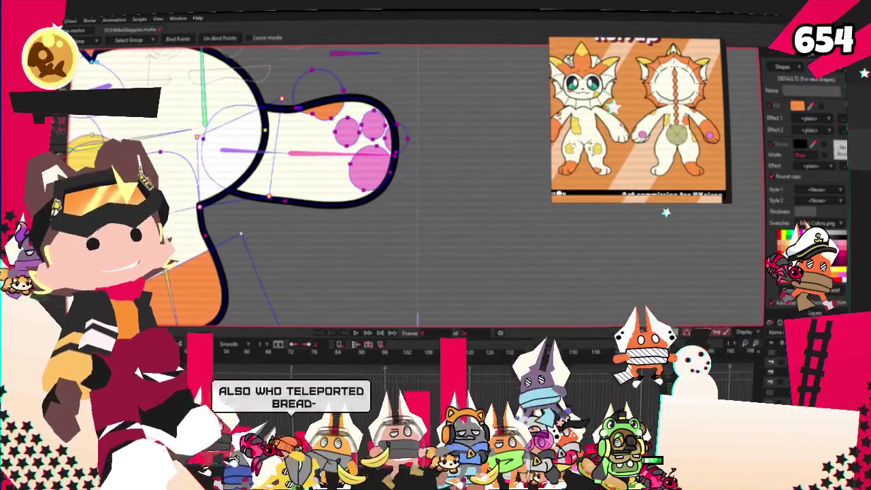
key(g)
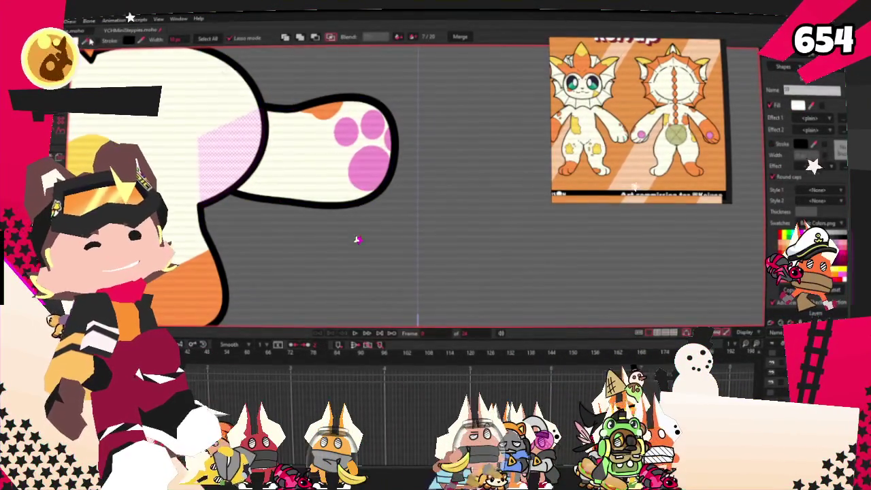
scroll(378, 146, down, 2)
scroll(408, 190, down, 2)
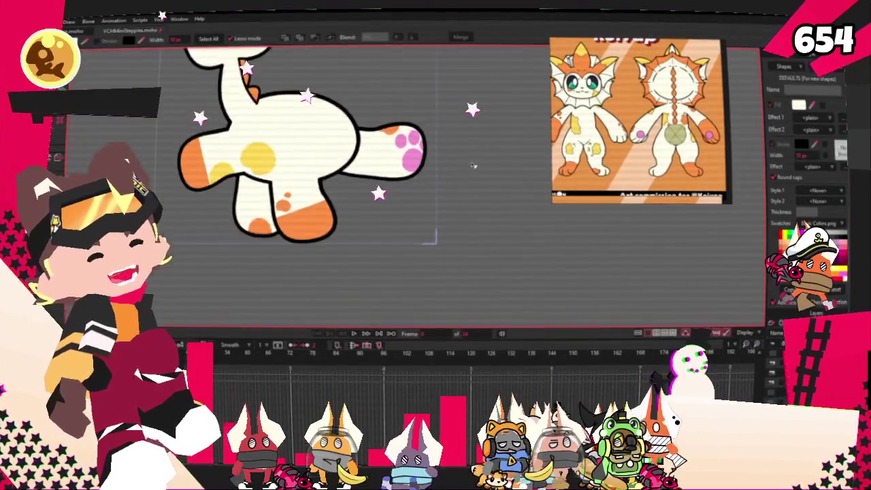
scroll(463, 246, down, 1)
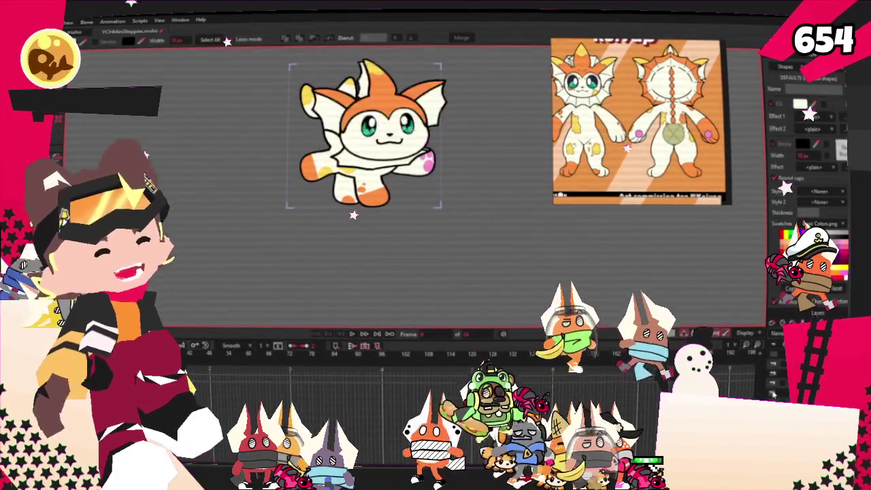
- Zoom to frame the whole Koivap figure and play its animation
scroll(501, 317, down, 2)
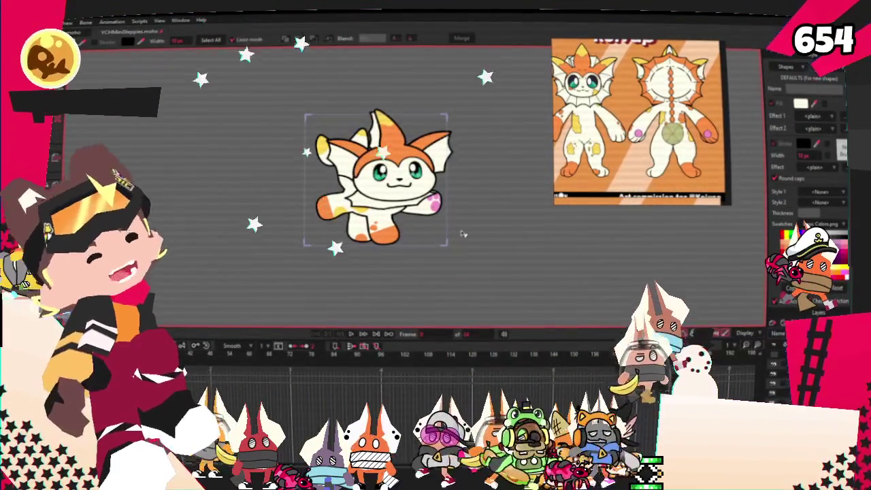
scroll(479, 227, up, 2)
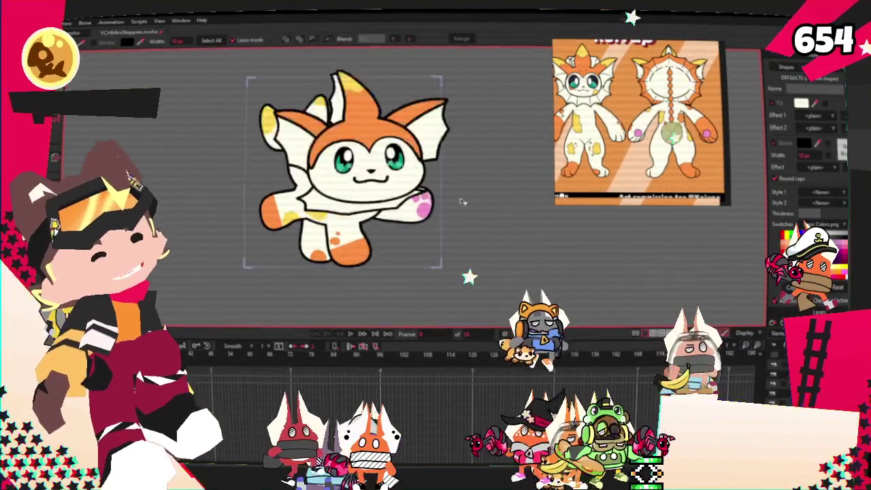
scroll(479, 227, up, 1)
scroll(479, 226, up, 2)
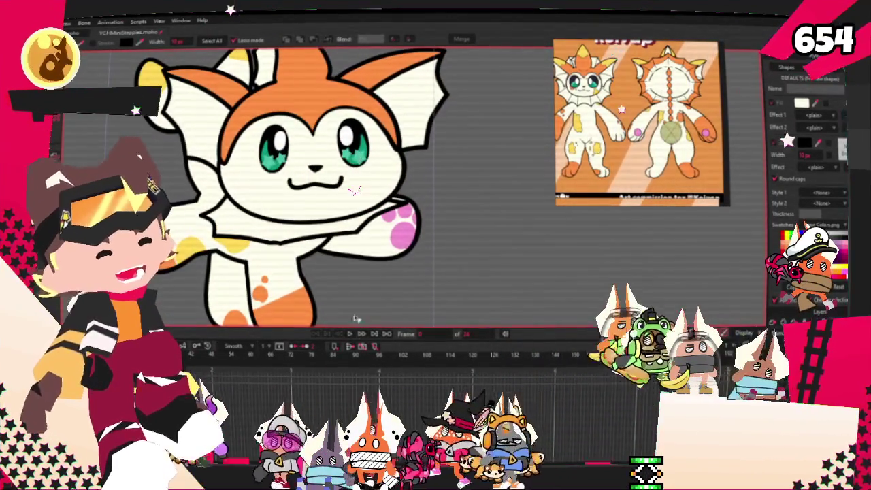
click(352, 334)
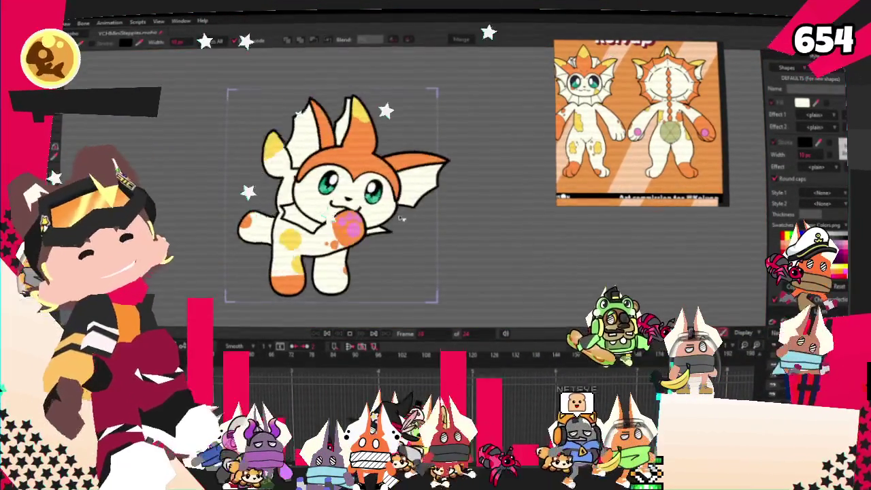
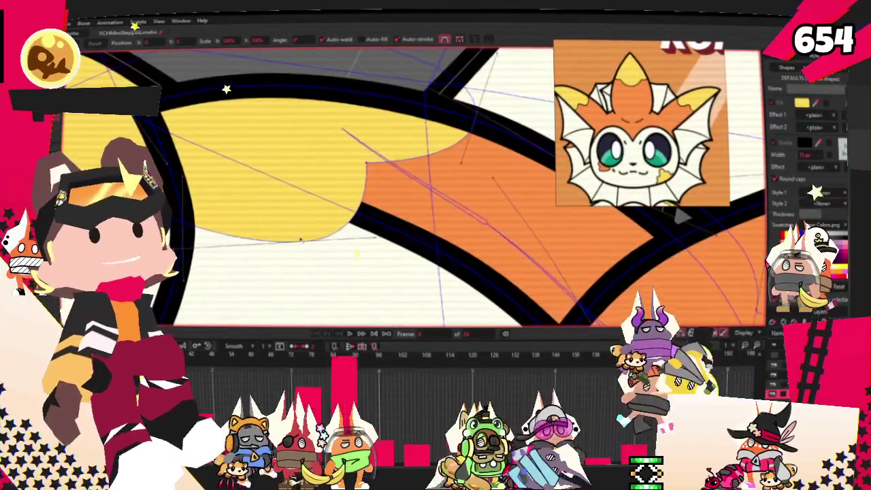
- Extend the yellow ear patch with a new curve, then drag the yellow and orange points onto the ear outline
mouse_move(284, 234)
mouse_down()
mouse_move(368, 276)
mouse_move(369, 219)
mouse_up()
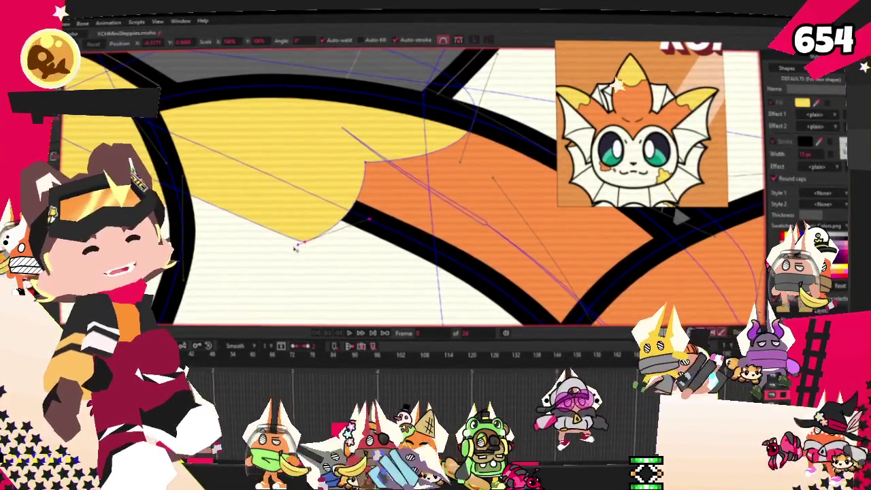
drag(304, 243, 286, 197)
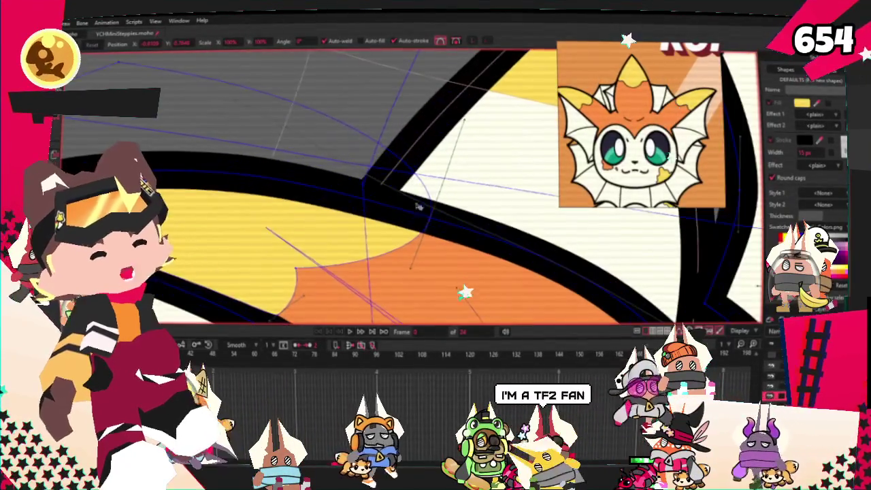
drag(299, 273, 318, 240)
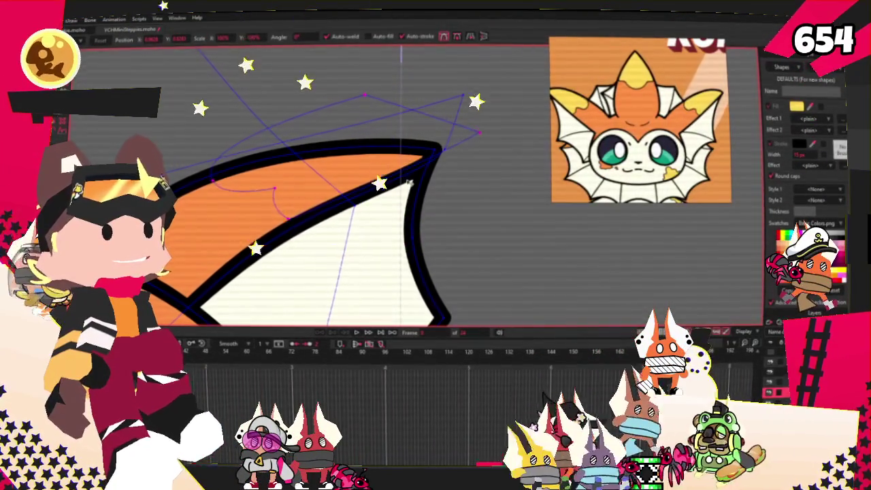
key(ctrl+a)
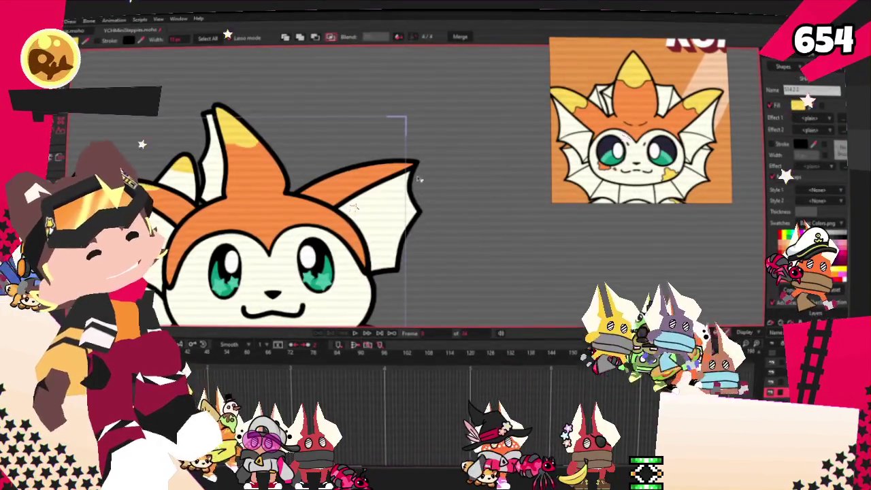
click(381, 204)
key(z)
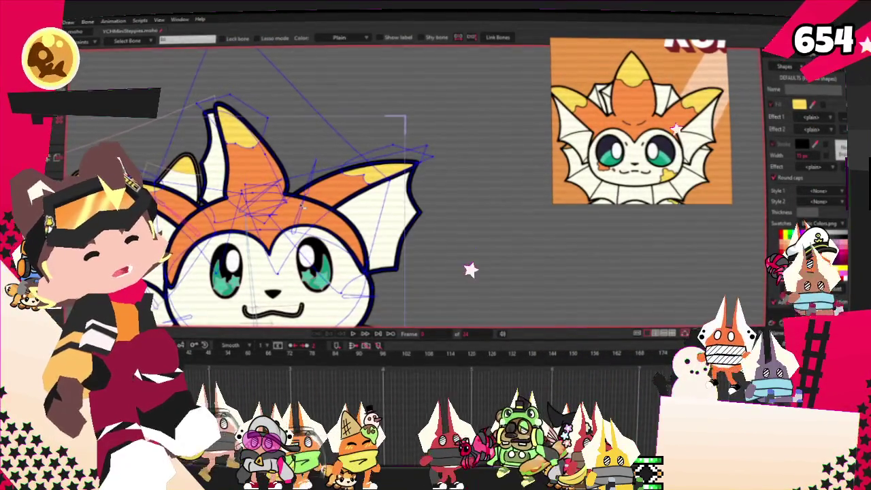
scroll(426, 145, up, 3)
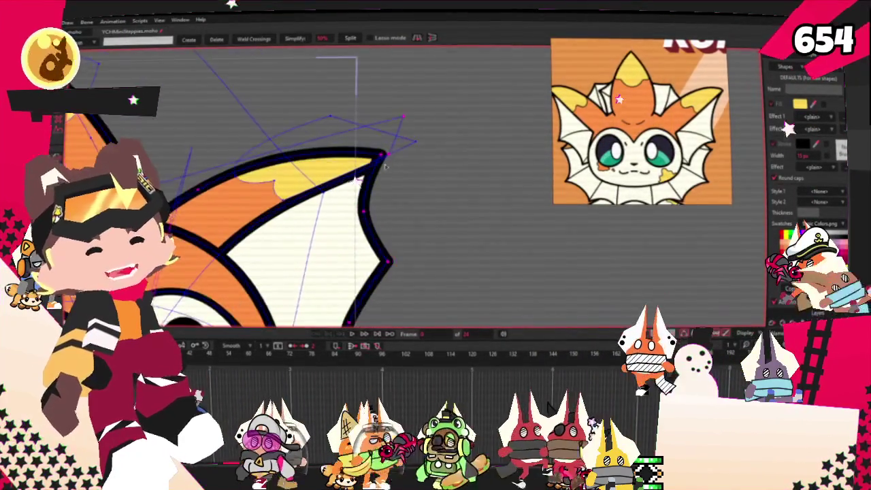
key(g)
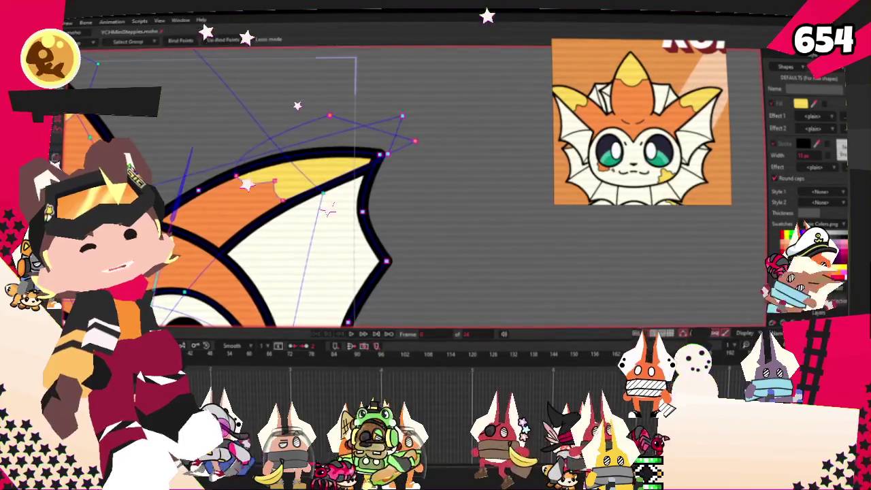
scroll(360, 197, down, 3)
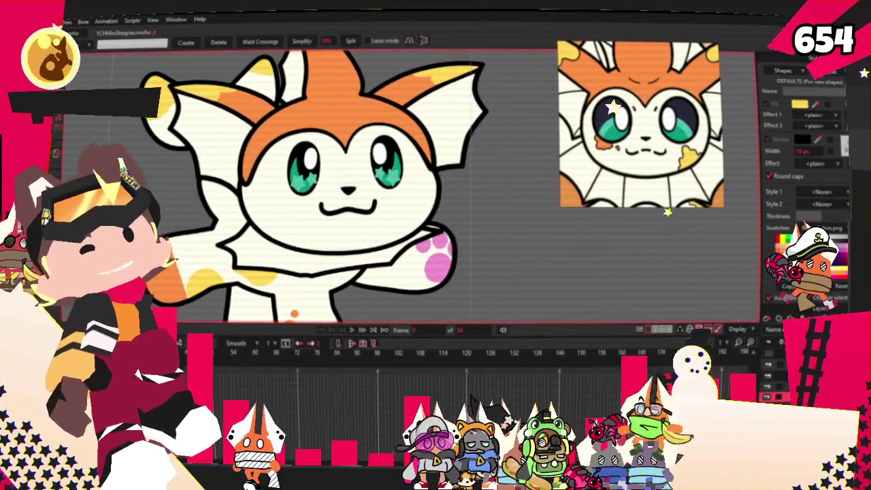
- Draw a new yellow rectangle on the lower cheek below the mouth, ready for curvature edits
key(e)
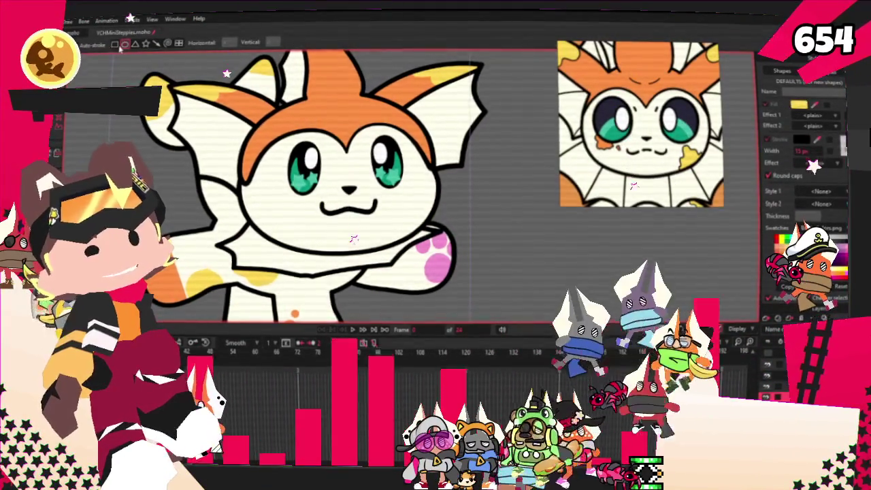
scroll(396, 242, up, 2)
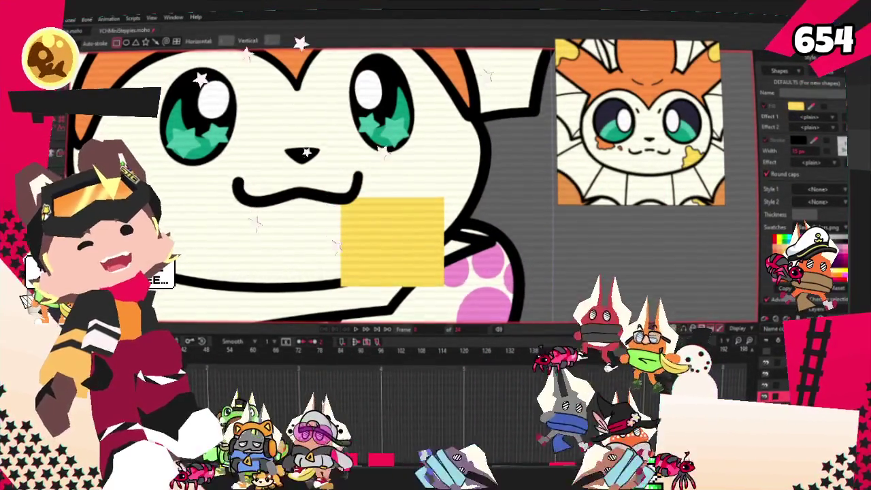
key(g)
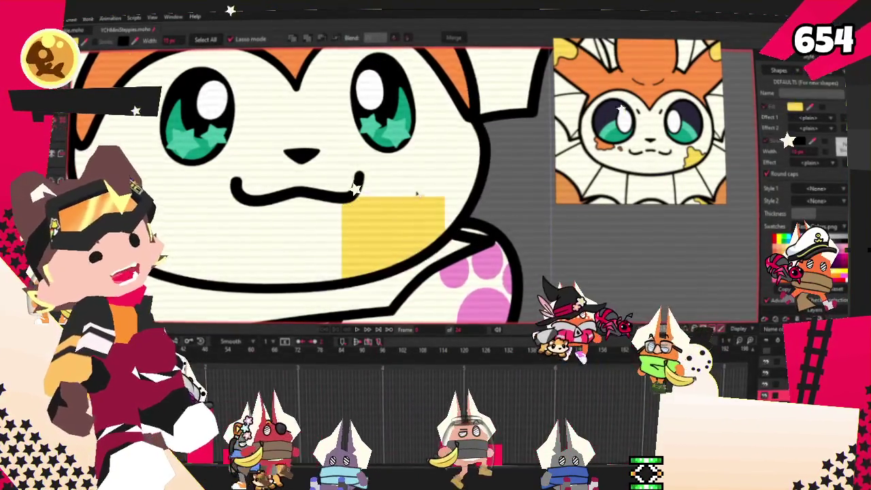
scroll(416, 193, down, 3)
key(c)
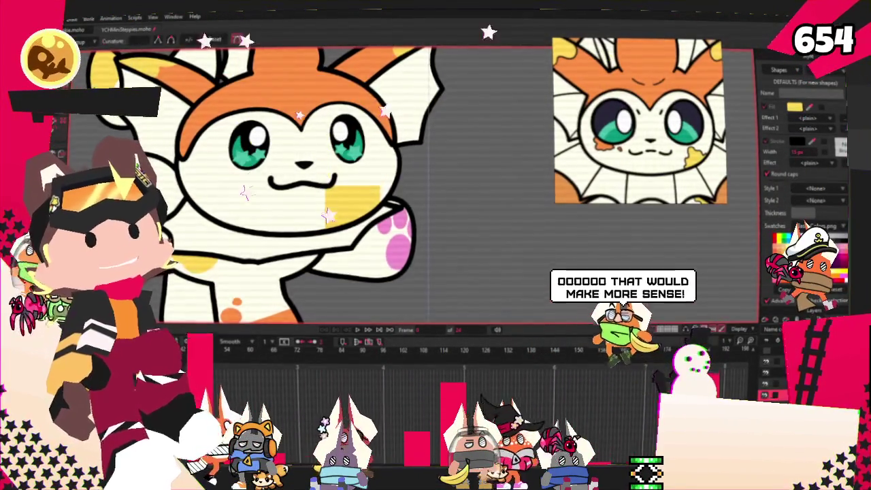
scroll(272, 184, up, 2)
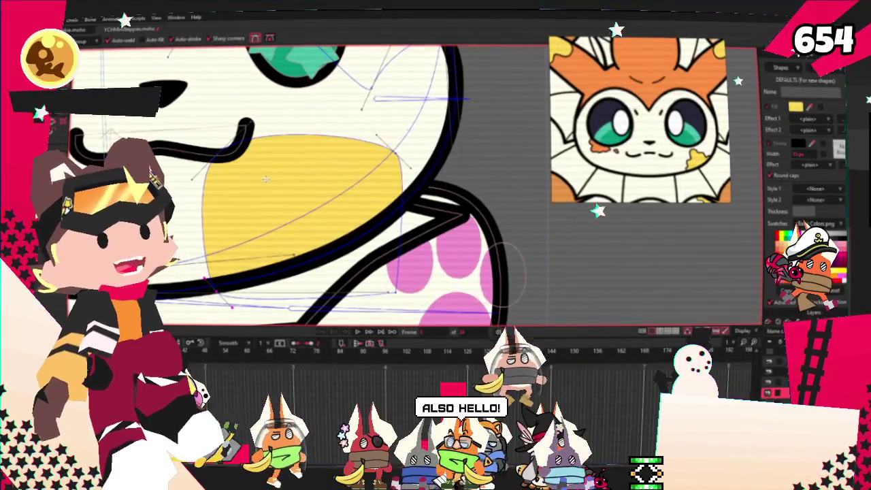
- Curve the yellow patch's left edge and round its top-left corner
scroll(228, 192, up, 2)
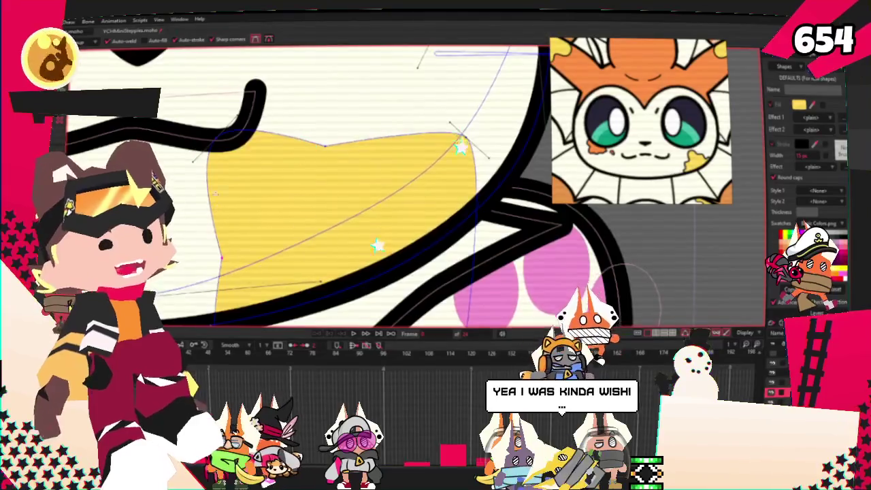
scroll(174, 197, down, 2)
drag(199, 257, 222, 256)
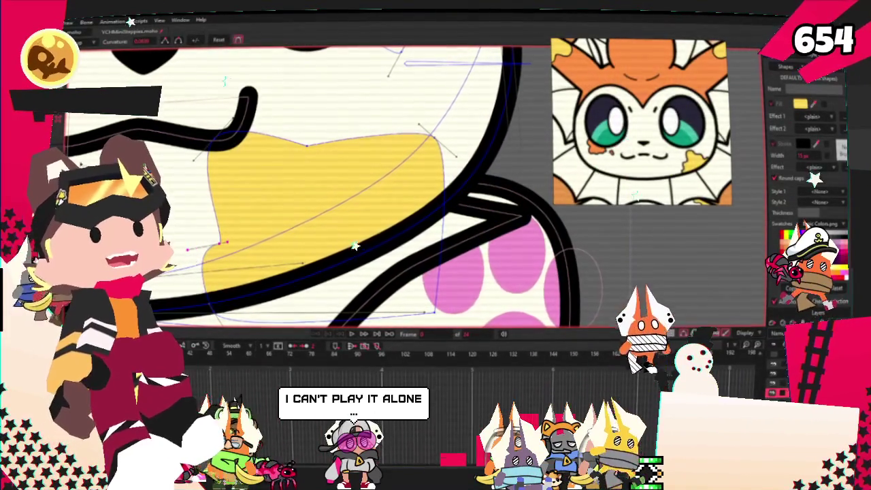
scroll(391, 166, up, 2)
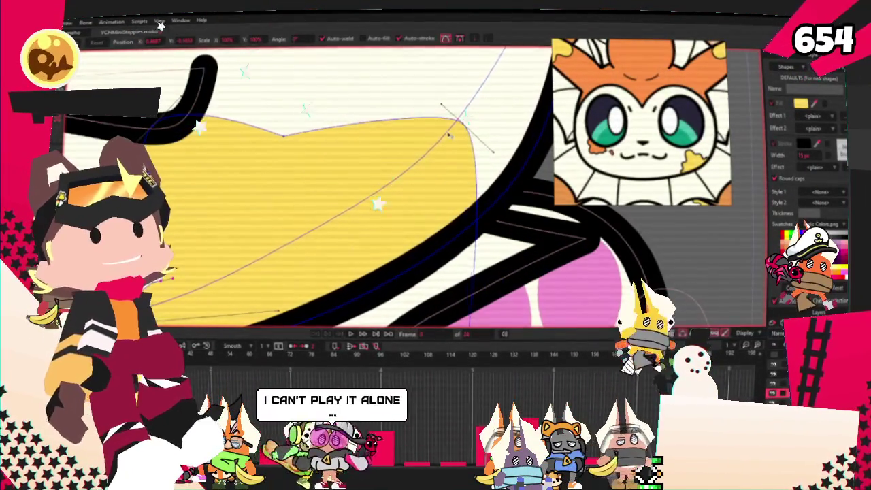
drag(197, 130, 191, 160)
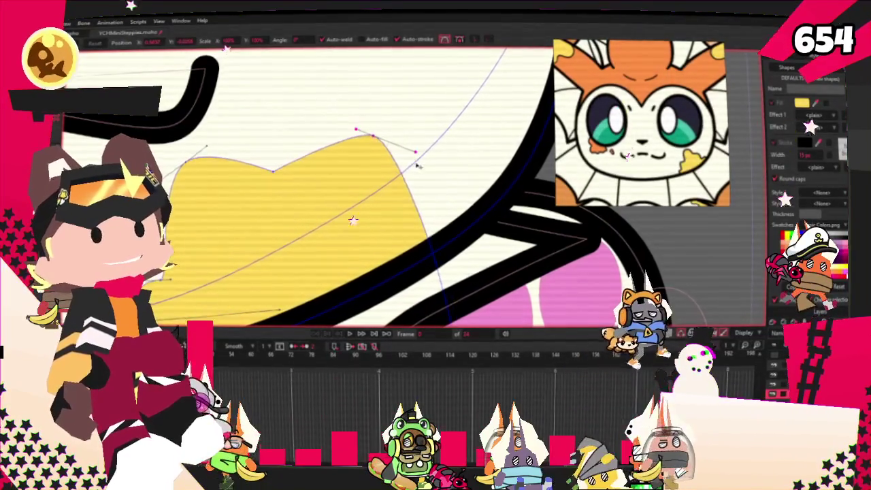
- Narrow the yellow patch from its left side and raise it slightly
scroll(367, 131, down, 2)
scroll(368, 132, down, 2)
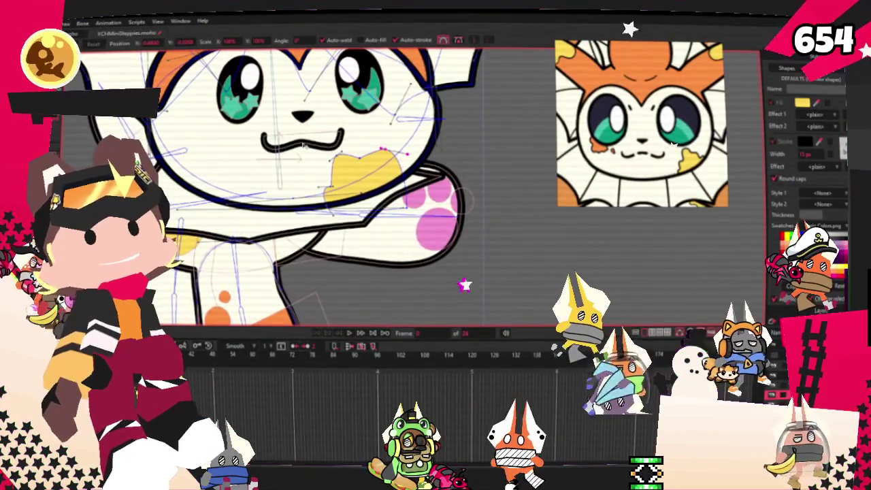
scroll(308, 145, down, 1)
scroll(305, 146, up, 1)
scroll(340, 163, up, 2)
scroll(381, 184, up, 1)
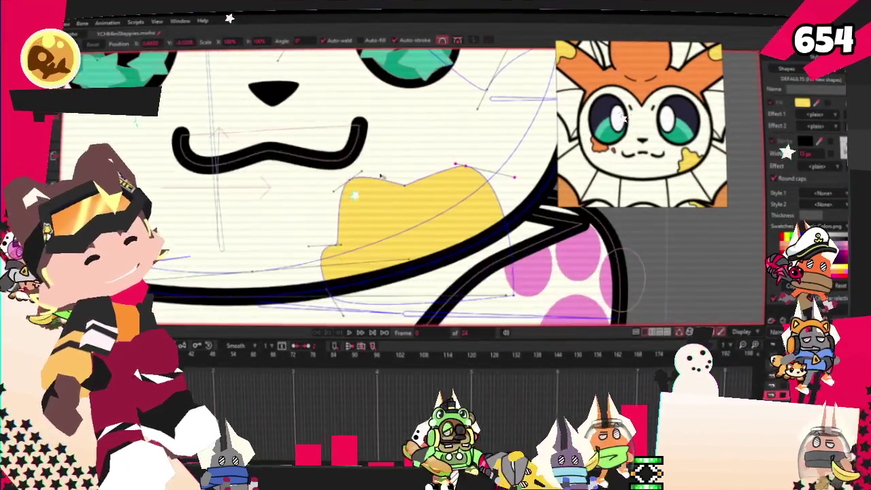
scroll(424, 212, up, 1)
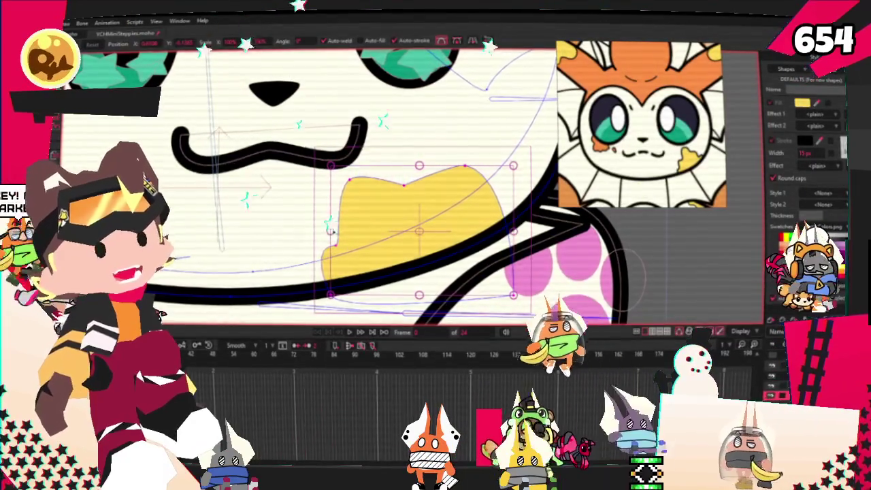
drag(343, 238, 339, 230)
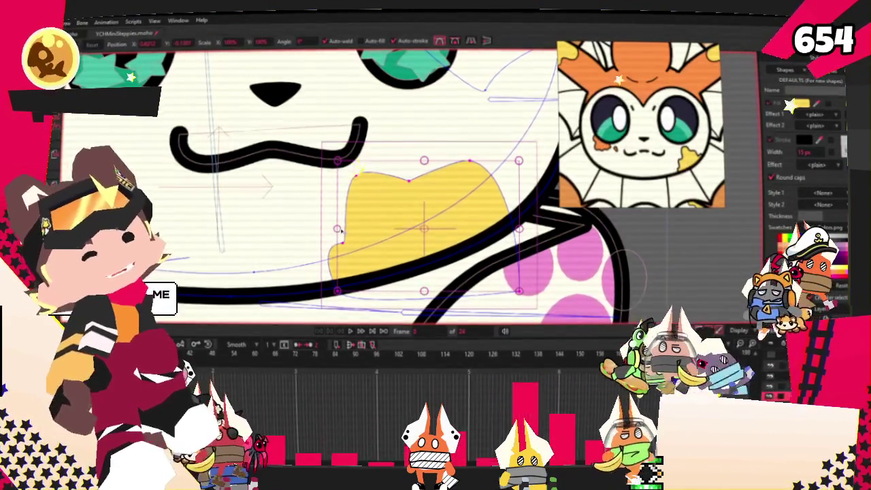
drag(338, 229, 380, 229)
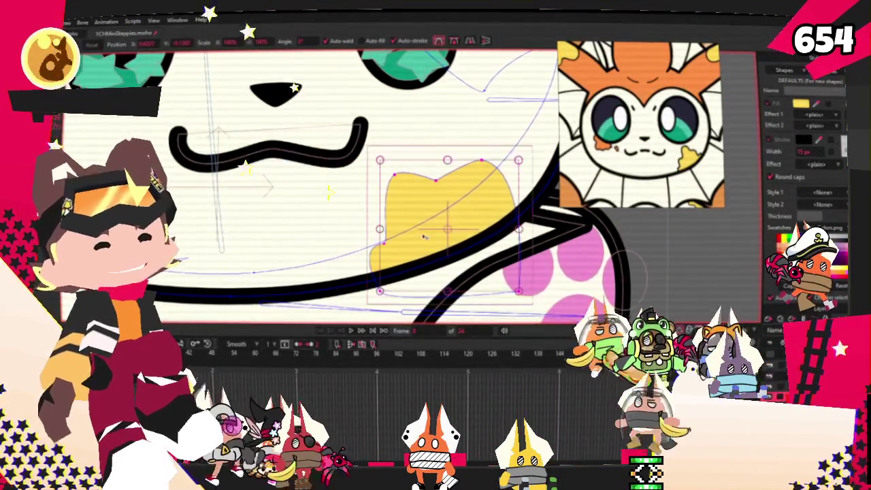
drag(424, 237, 443, 228)
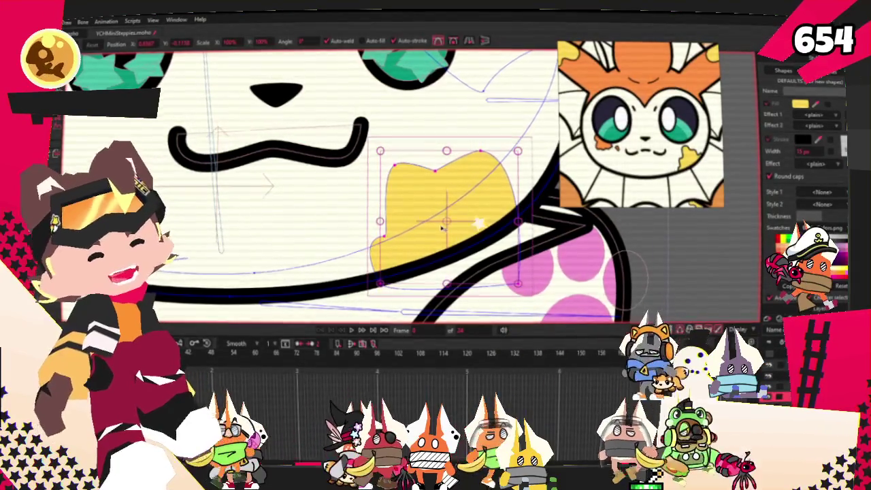
- Deselect the patch and recentre the view on the eye, nose and mouth
click(417, 174)
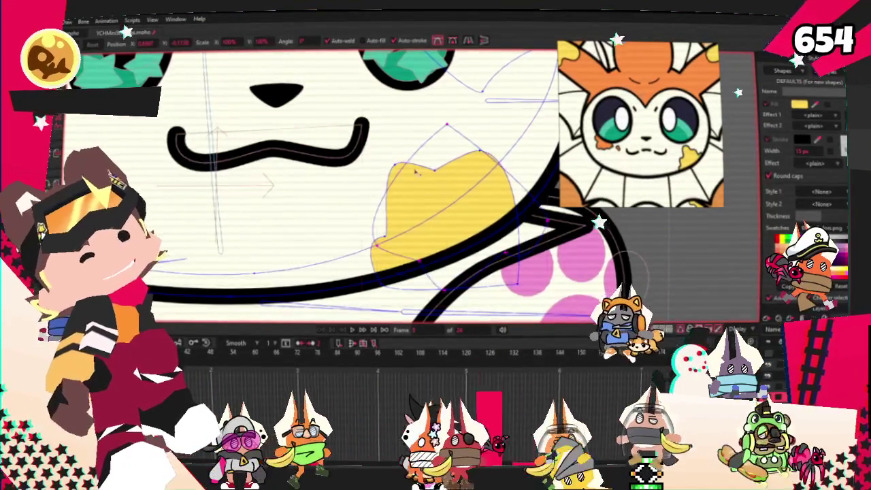
drag(417, 173, 576, 248)
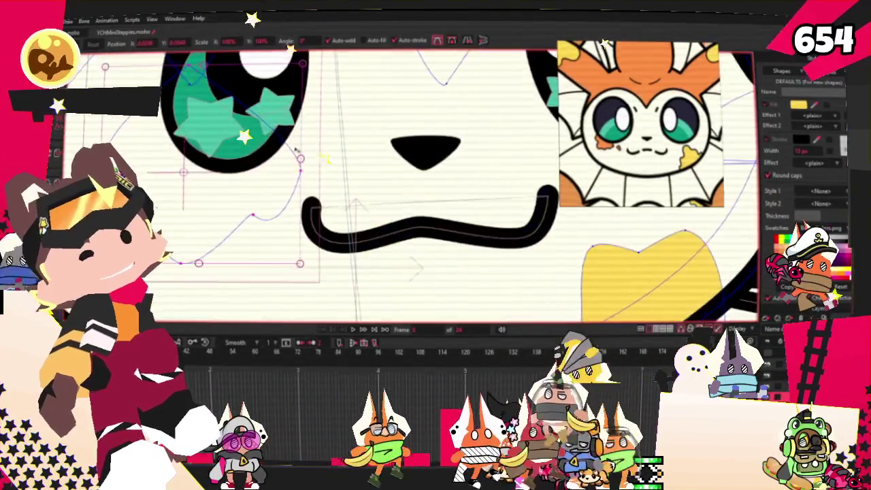
click(270, 161)
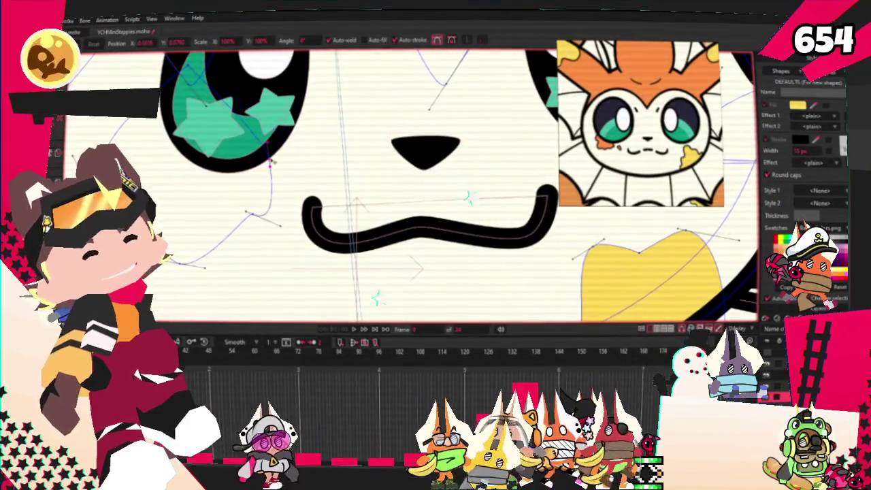
drag(465, 289, 496, 375)
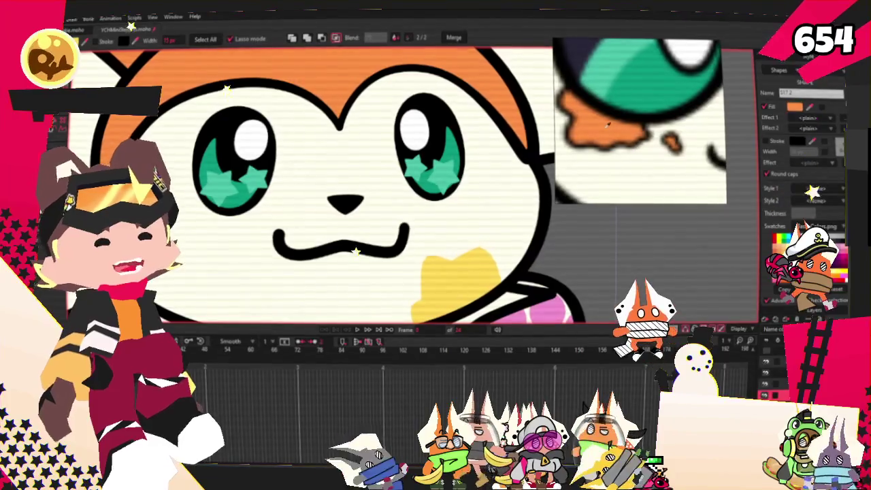
- Tighten the orange cheek patch by nudging its left point inward and raising its lower edge
scroll(431, 148, down, 1)
scroll(490, 204, down, 3)
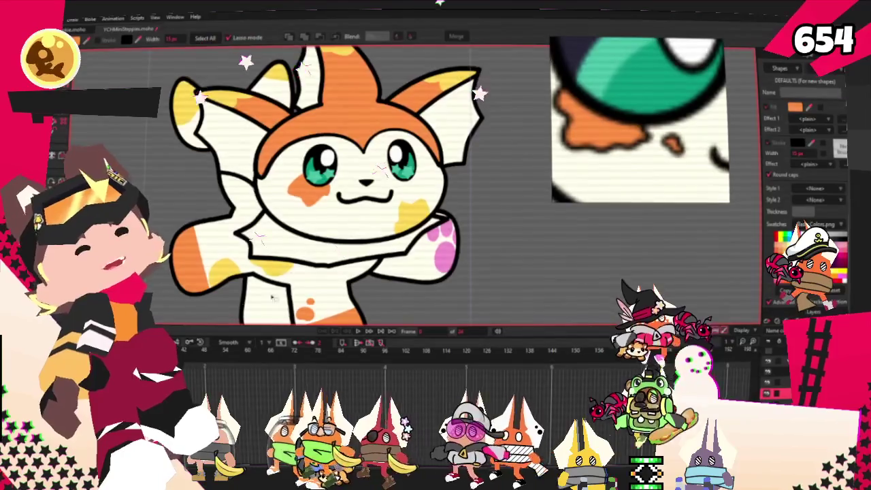
scroll(306, 238, up, 3)
key(t)
scroll(343, 179, up, 3)
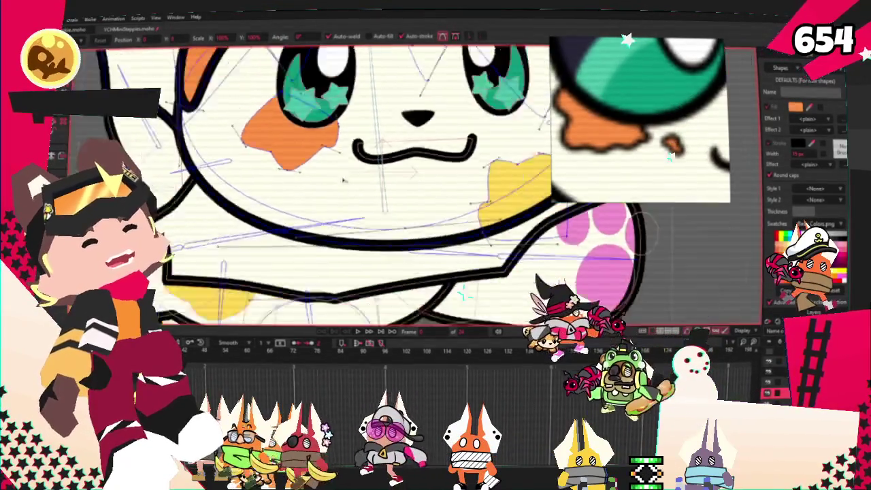
scroll(344, 179, down, 2)
scroll(343, 180, up, 5)
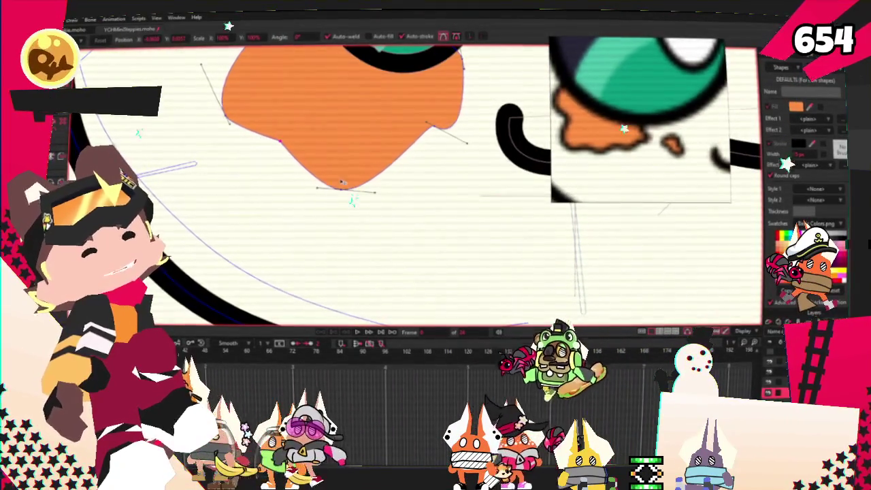
scroll(342, 182, down, 3)
scroll(342, 182, down, 2)
scroll(360, 271, up, 5)
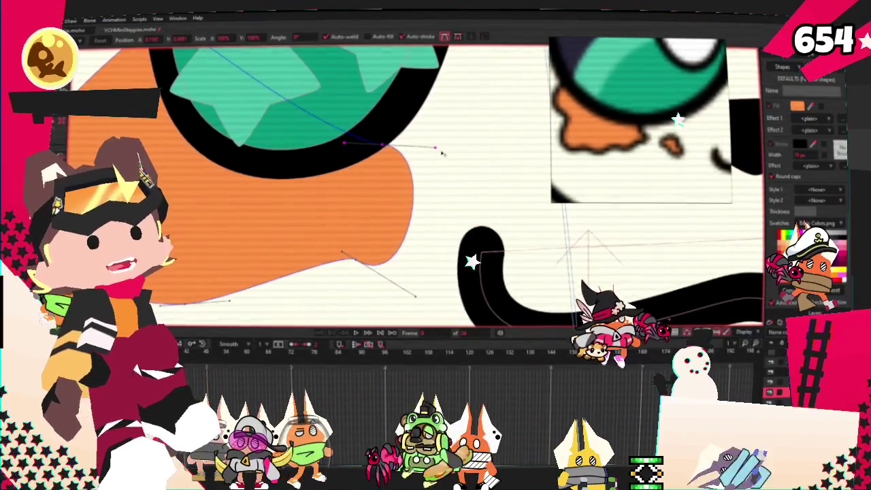
scroll(442, 153, down, 3)
scroll(247, 231, up, 2)
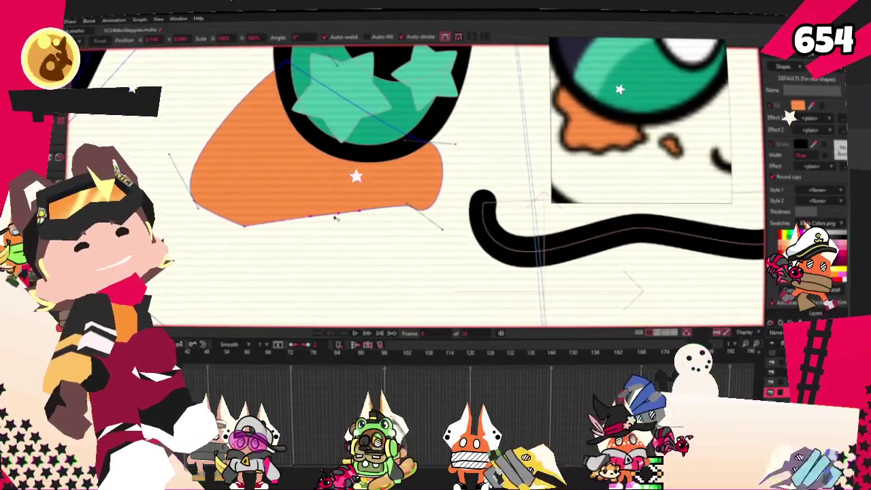
drag(200, 117, 218, 102)
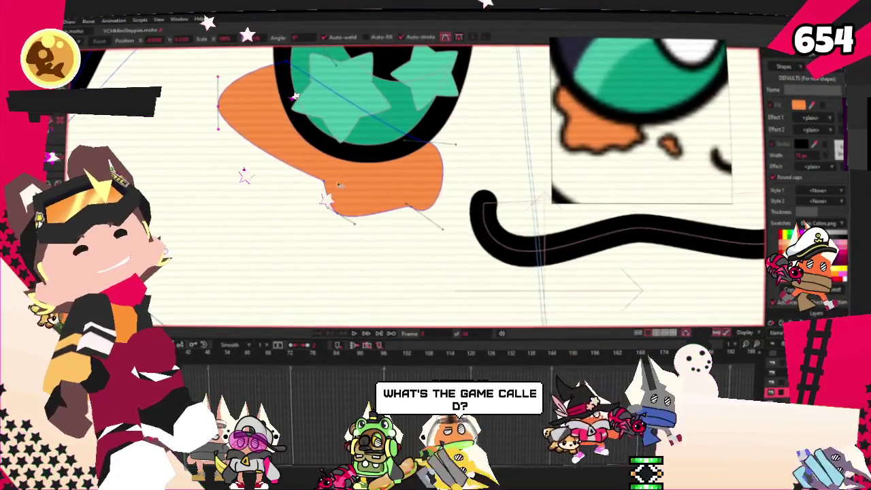
drag(381, 213, 360, 198)
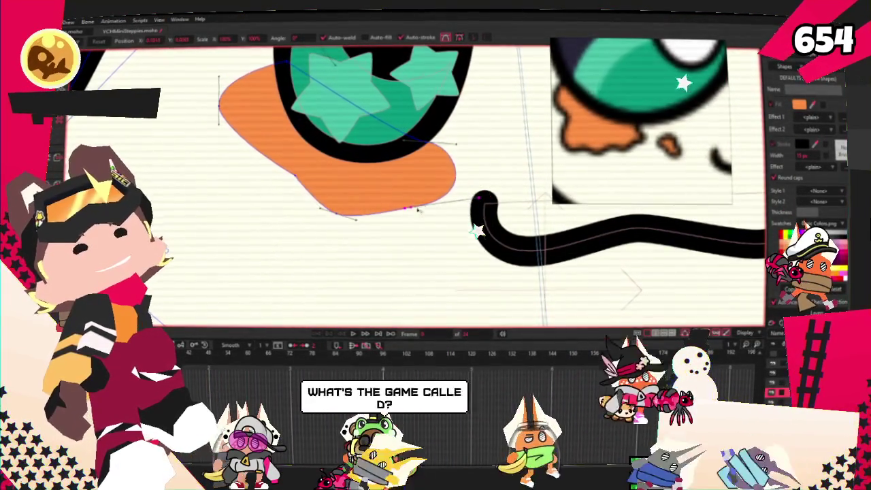
- Shift the orange patch's left side right and down to finish the blob under the eye
scroll(360, 196, down, 3)
scroll(235, 173, up, 2)
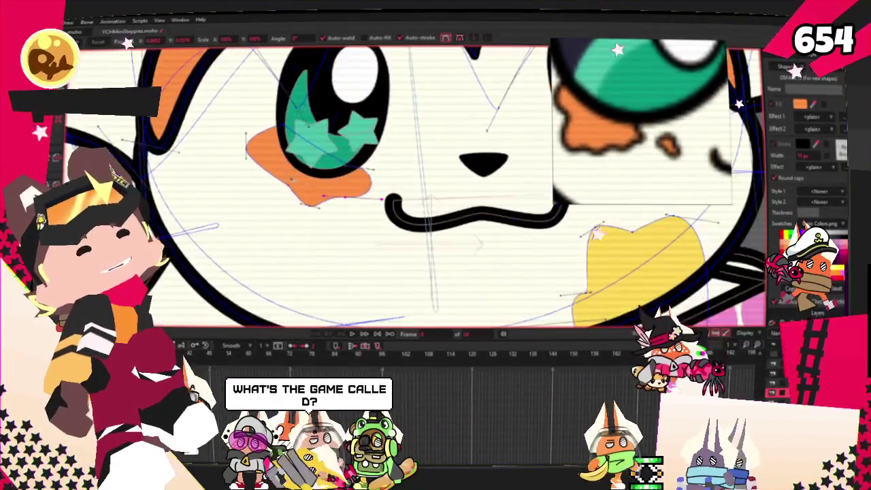
drag(235, 173, 269, 197)
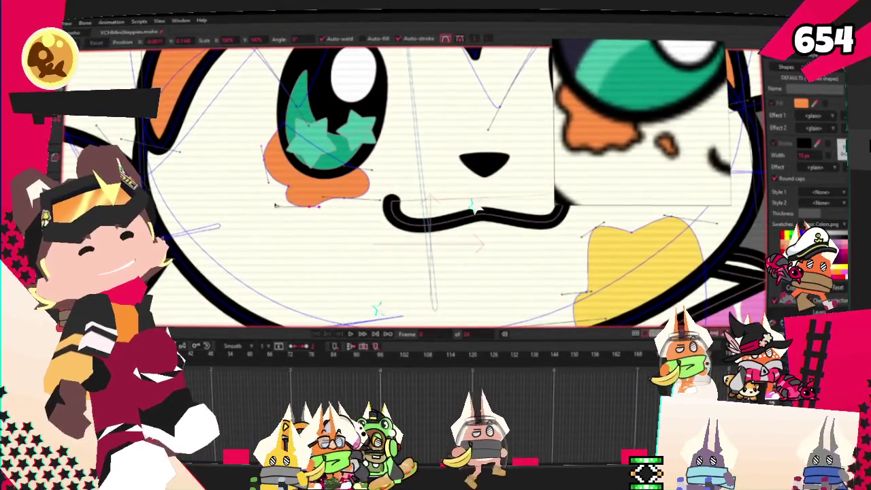
scroll(336, 215, down, 2)
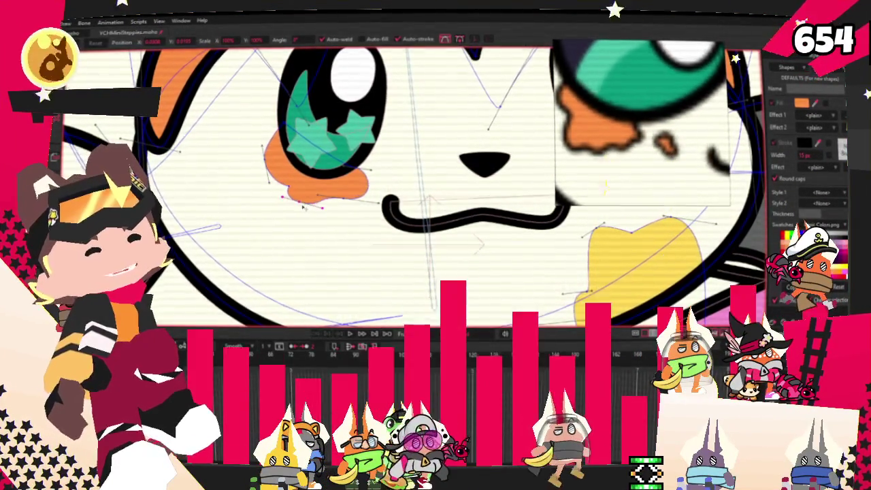
scroll(289, 185, up, 2)
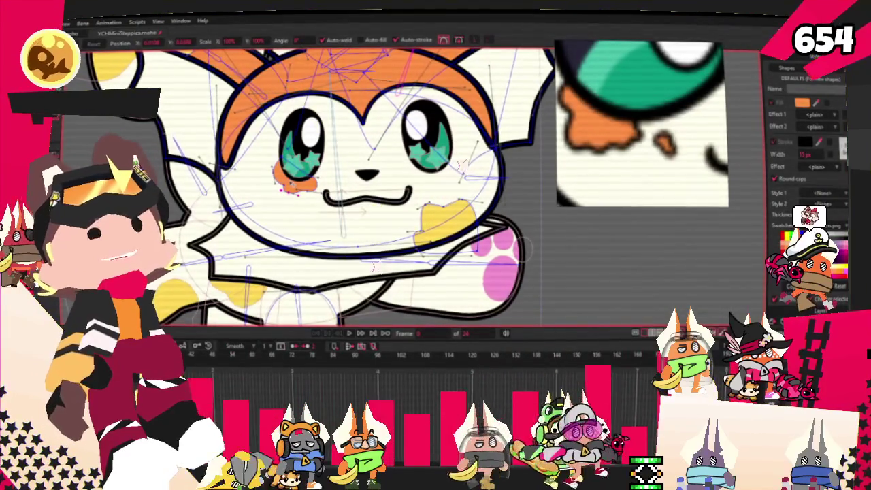
- Switch through Select Bone and Select Points to Bind Points, and zoom out to the whole cat
scroll(321, 188, up, 2)
key(z)
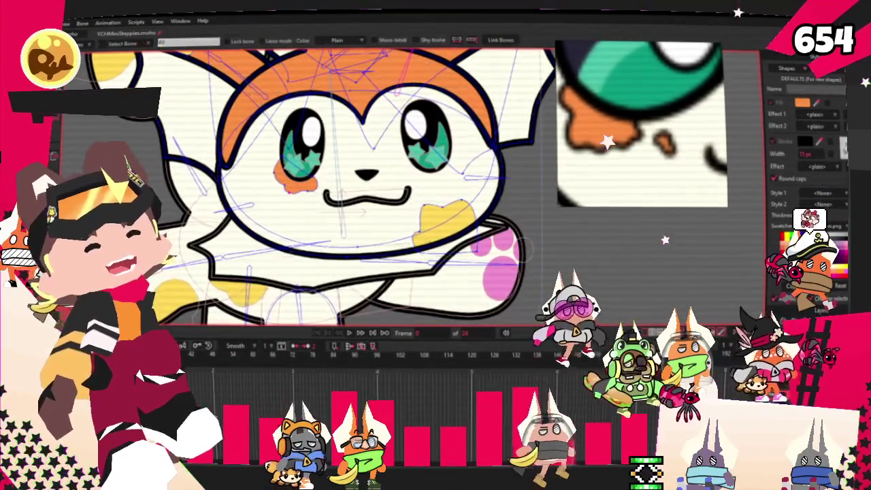
scroll(355, 178, down, 2)
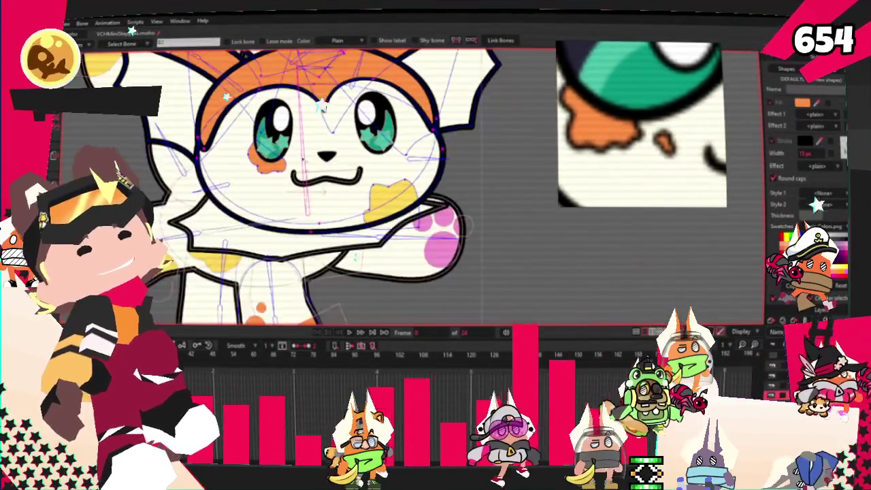
scroll(297, 100, up, 2)
key(g)
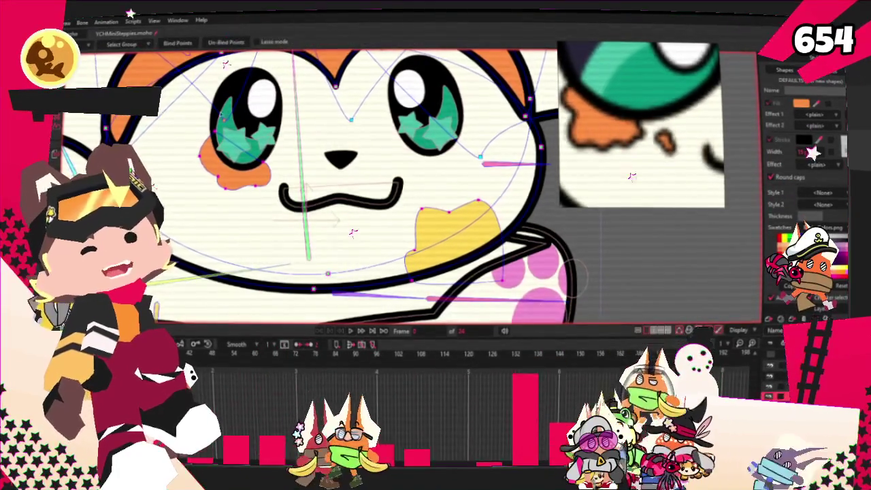
key(i)
scroll(325, 124, down, 5)
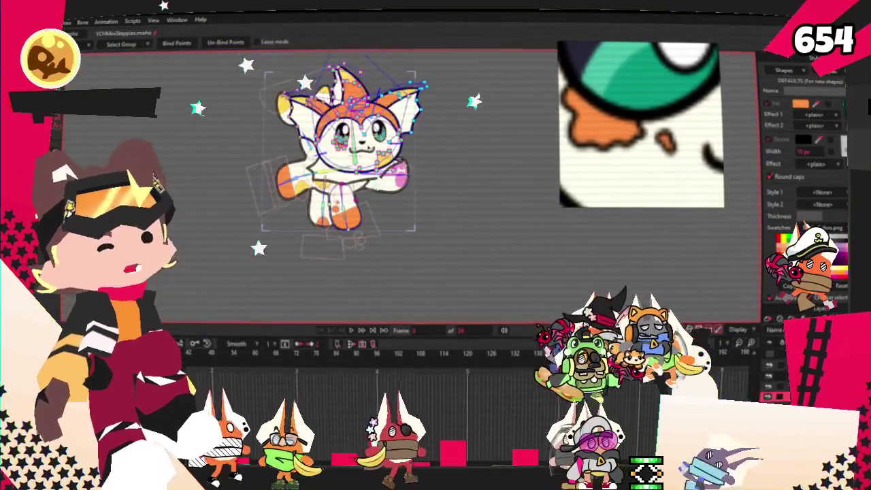
scroll(333, 170, up, 2)
scroll(340, 205, up, 1)
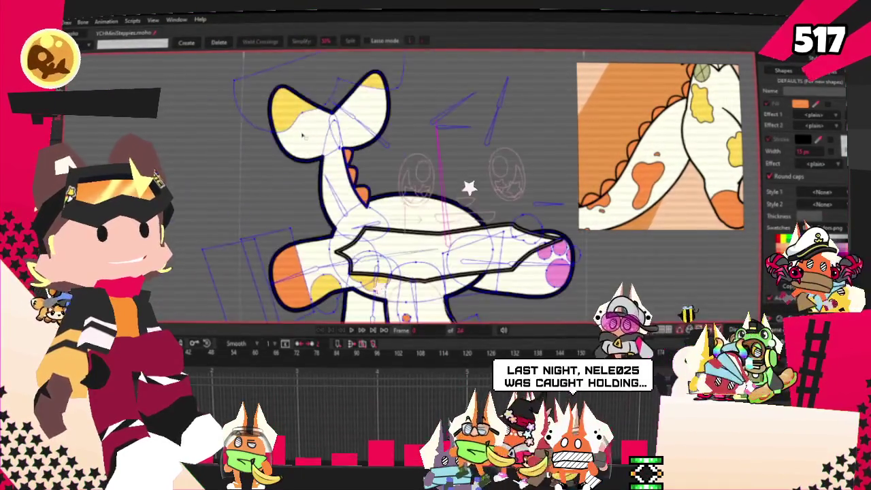
scroll(408, 204, up, 5)
- Deselect the spot outline's points and cycle through Select Bone, Select Points and Bind Points
scroll(242, 199, up, 2)
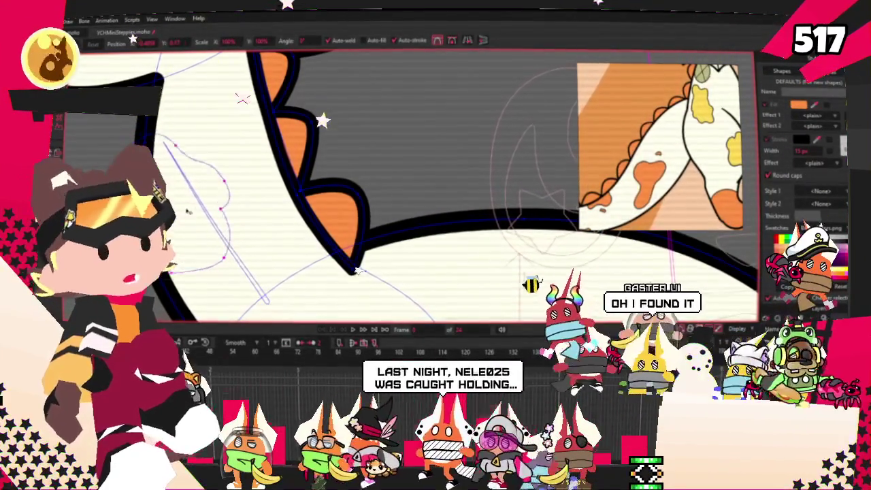
scroll(170, 184, down, 3)
scroll(195, 203, up, 3)
scroll(212, 199, up, 1)
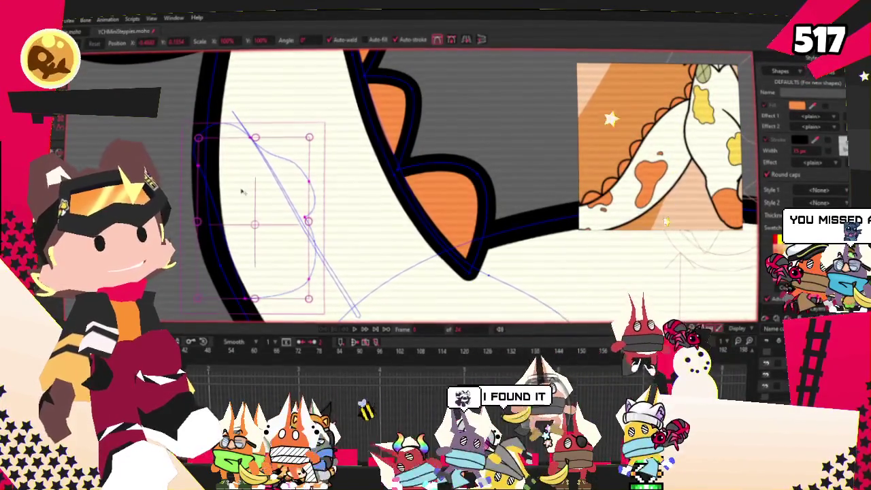
click(200, 168)
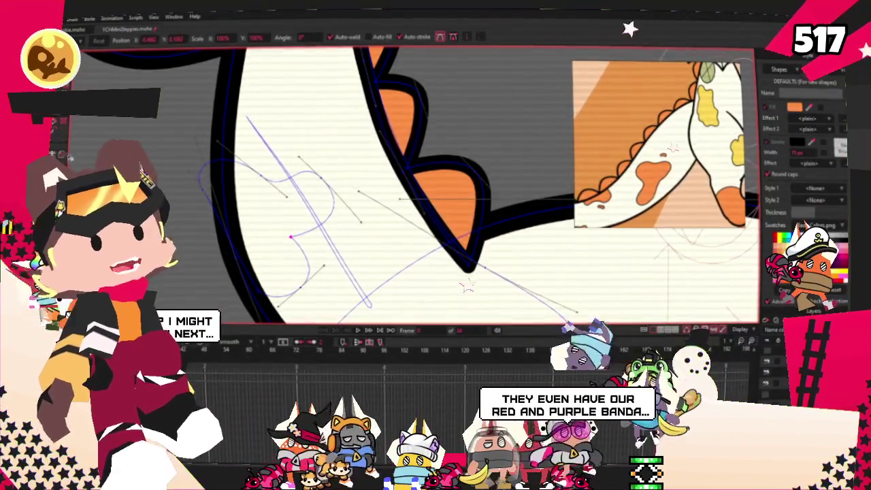
key(z)
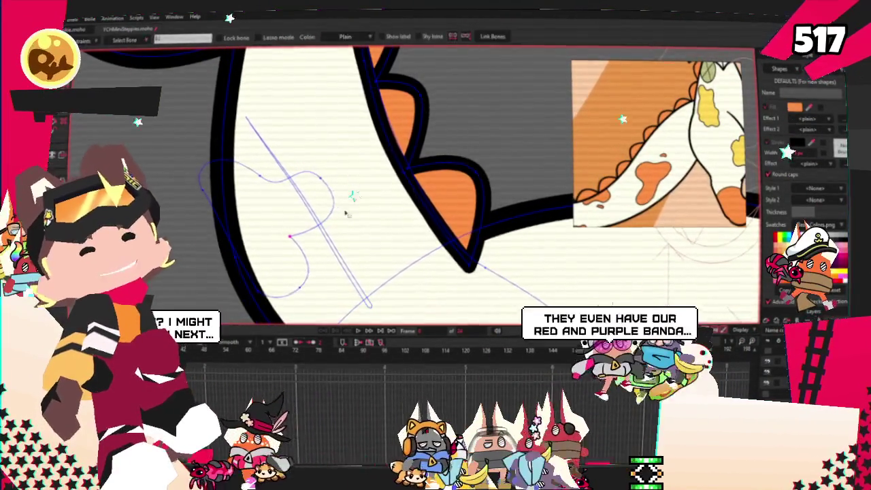
key(g)
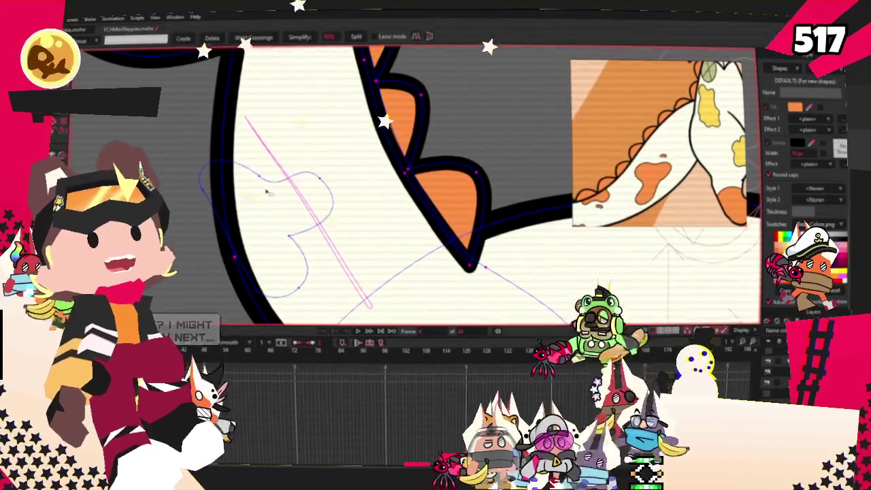
key(i)
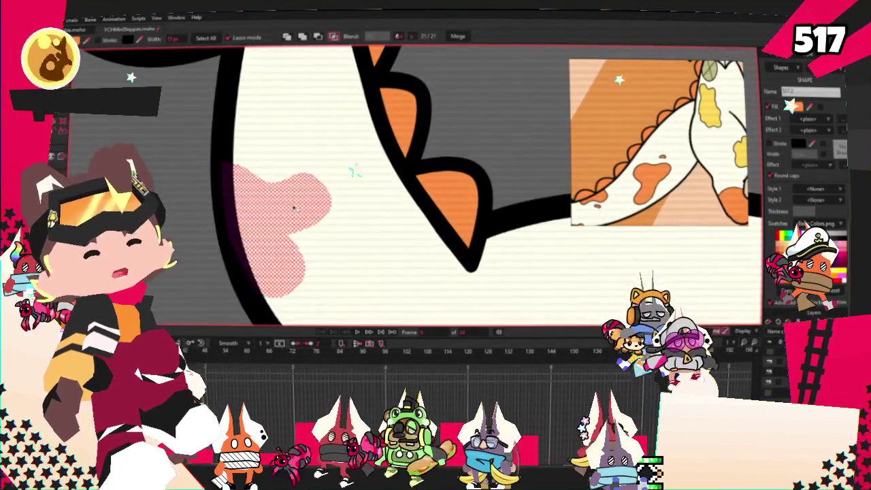
scroll(294, 207, down, 2)
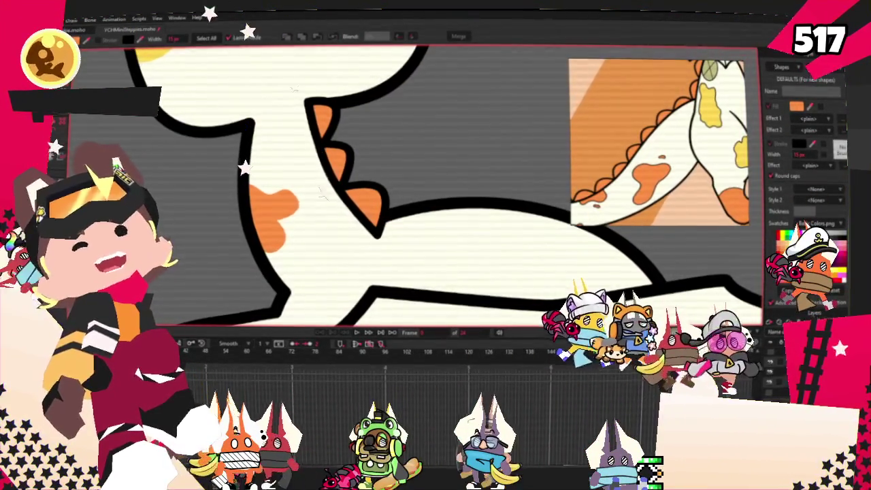
- Rotate the orange spot's upper lobe counter-clockwise and pull its node down to round it
key(t)
scroll(245, 189, up, 3)
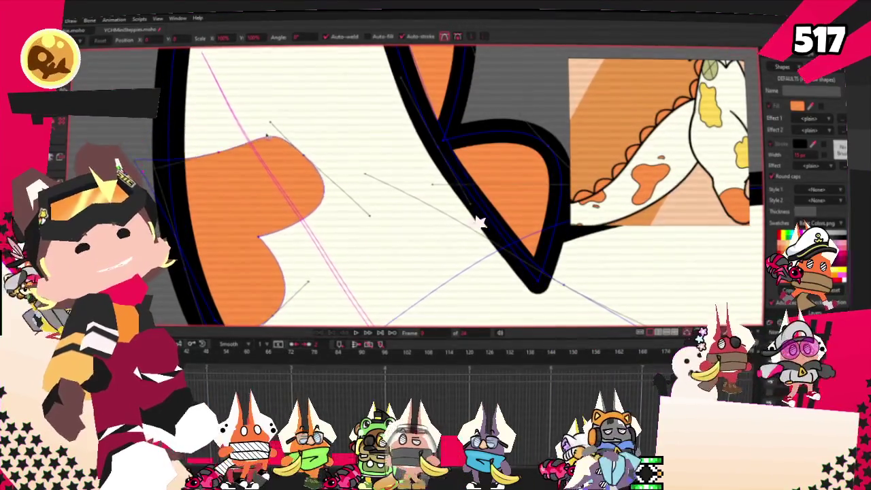
drag(468, 269, 357, 181)
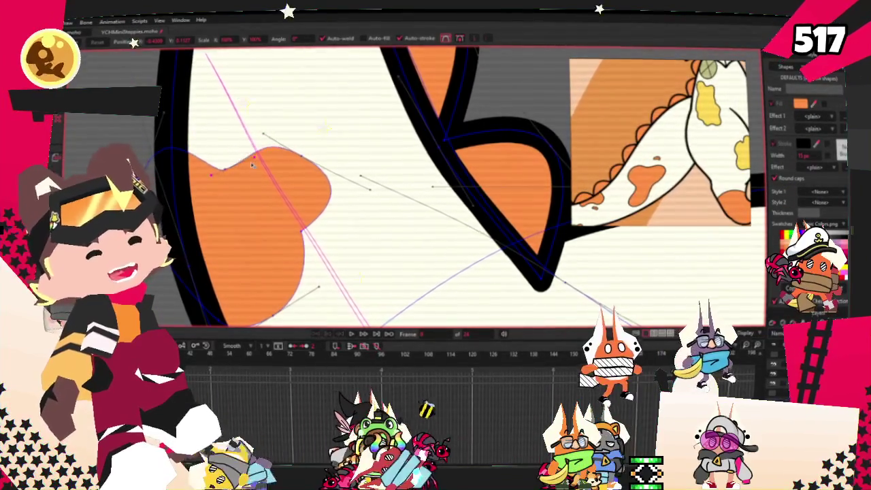
drag(308, 149, 309, 169)
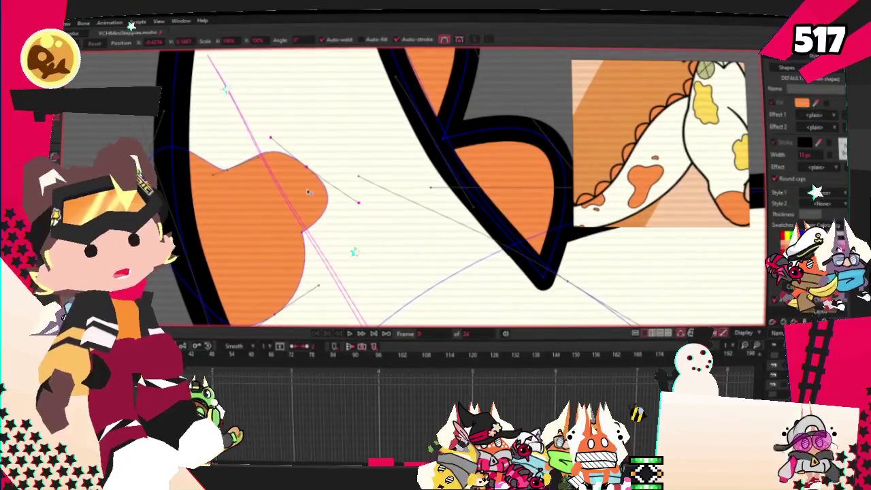
scroll(309, 193, down, 3)
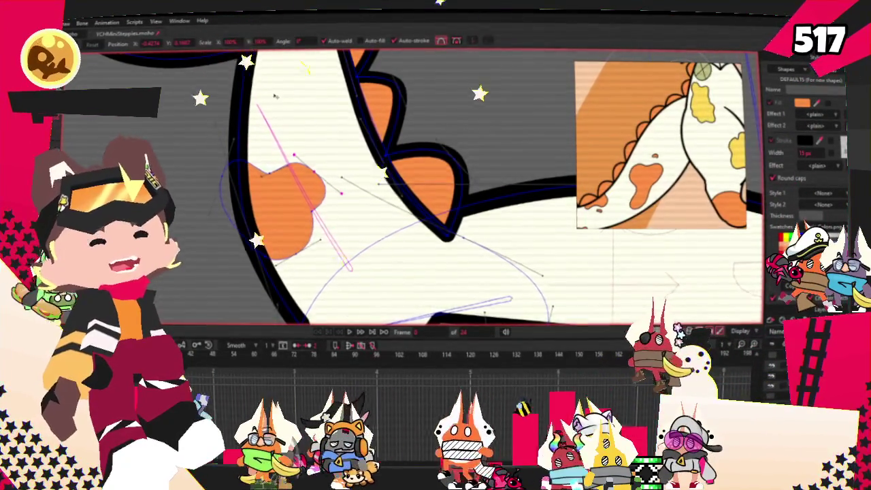
scroll(533, 114, down, 2)
scroll(334, 163, down, 3)
scroll(334, 164, up, 3)
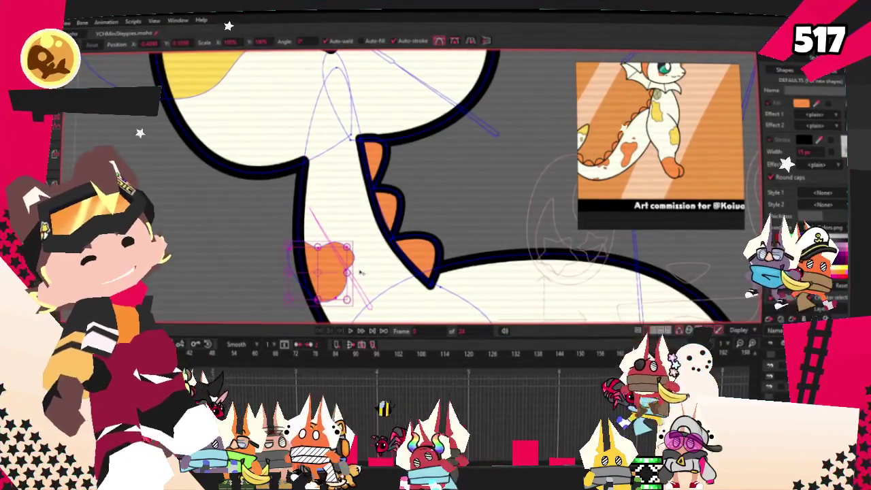
scroll(381, 156, up, 2)
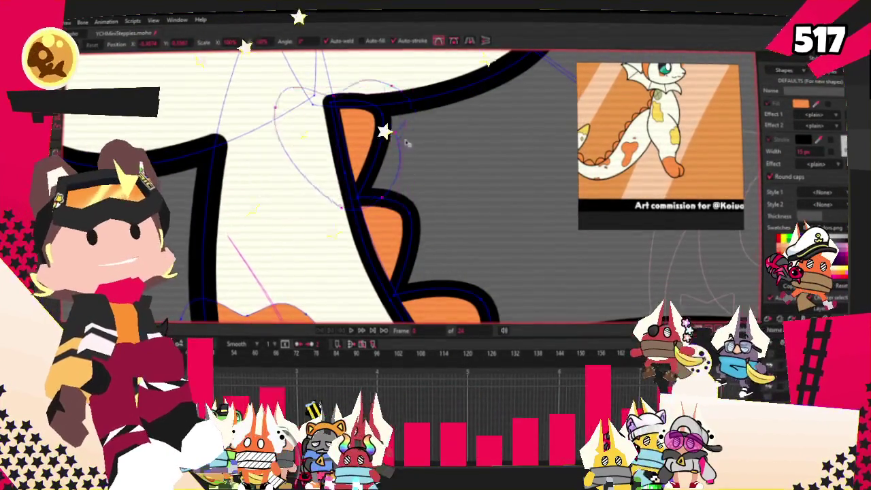
- Select all points of the outline by the spikes, zoom out and play the animation
key(ctrl+a)
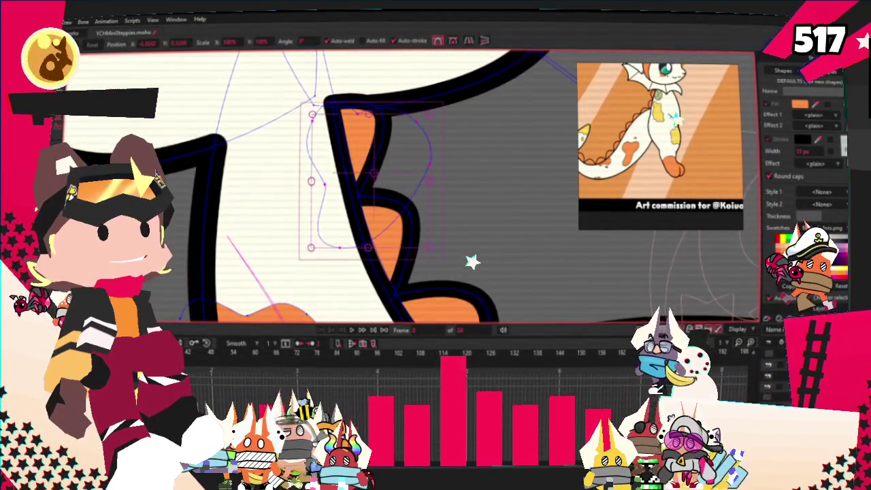
scroll(413, 184, down, 2)
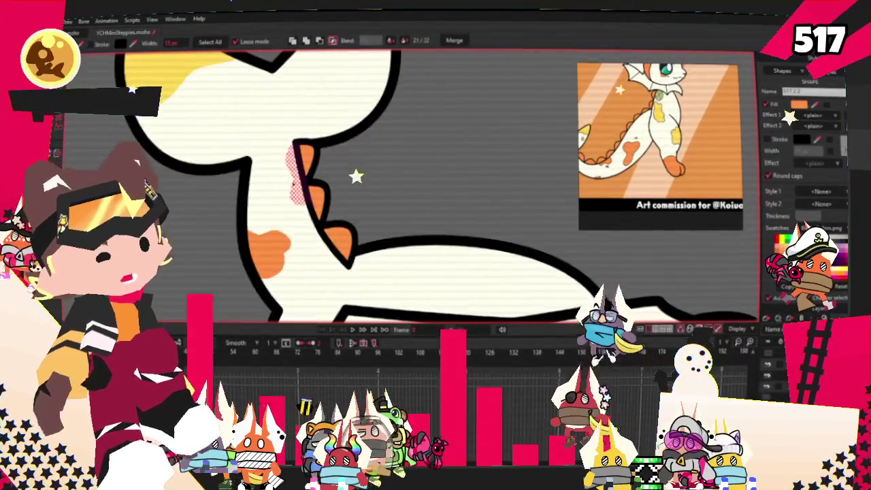
scroll(413, 184, down, 2)
scroll(413, 183, down, 2)
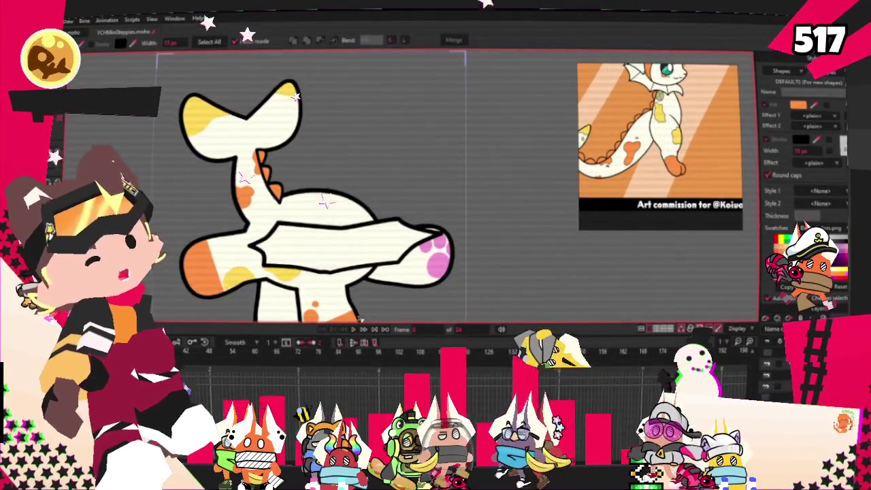
click(353, 331)
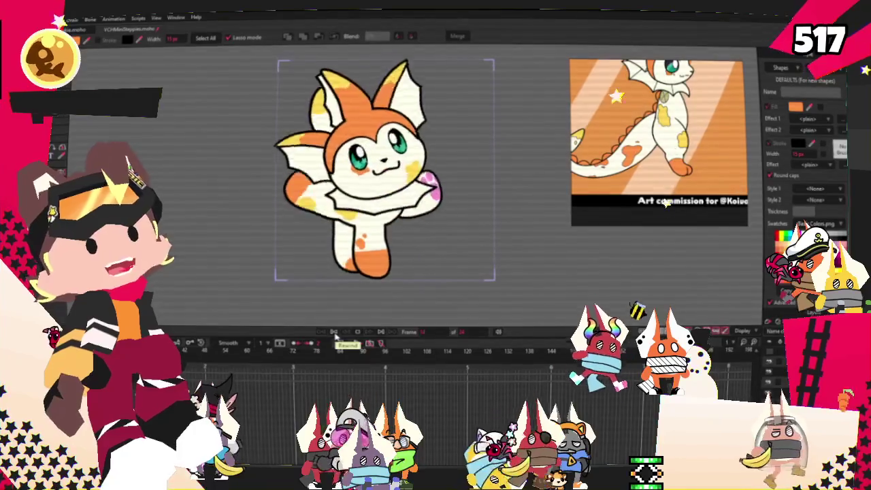
- Rewind the animation to its start and bring up the File menu
click(334, 333)
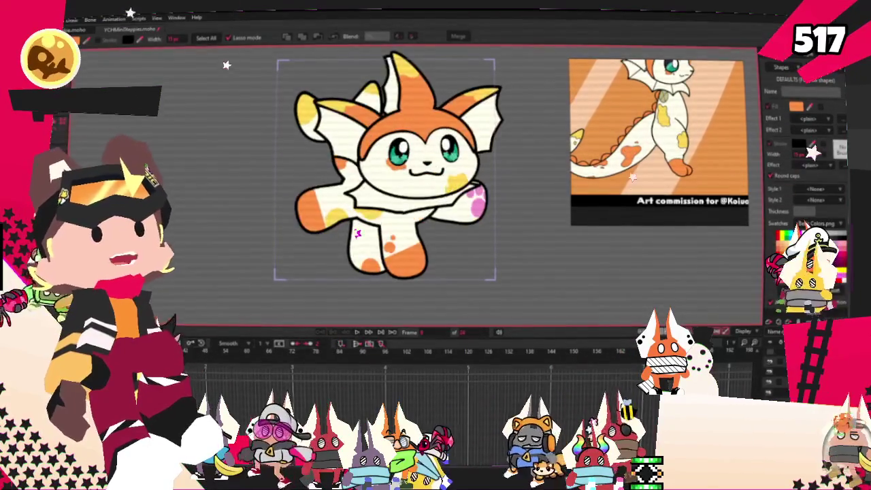
key(alt+f)
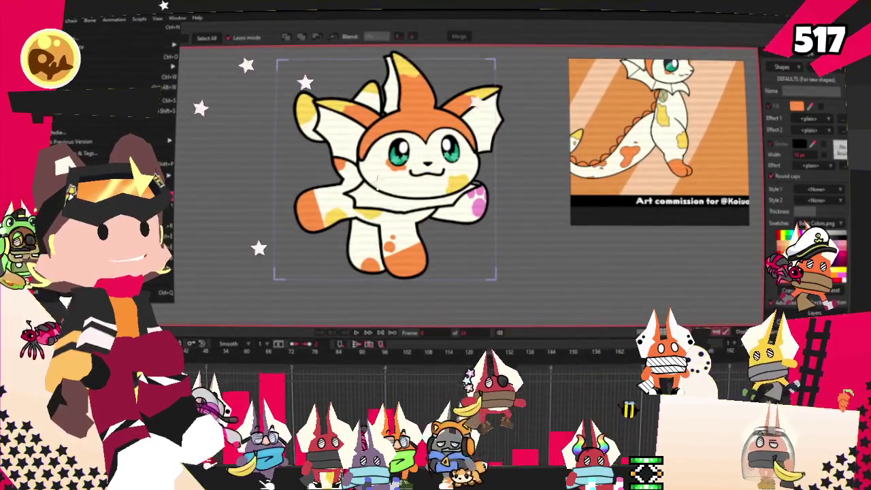
key(Escape)
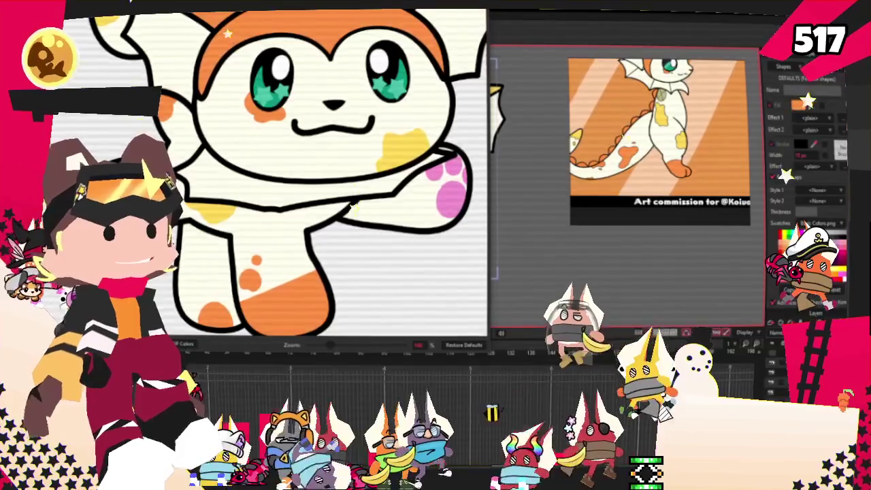
key(alt+f)
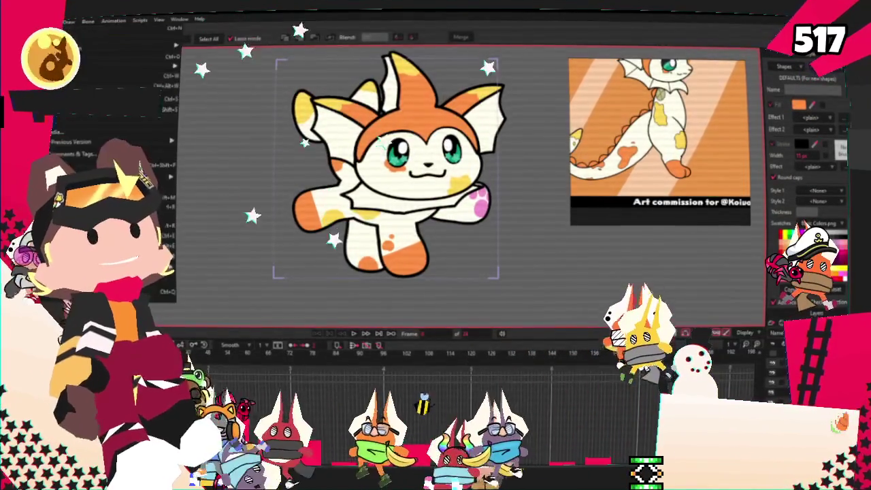
- Dismiss the File menu and put the grey wolf character sheet up in the reference panel
key(Escape)
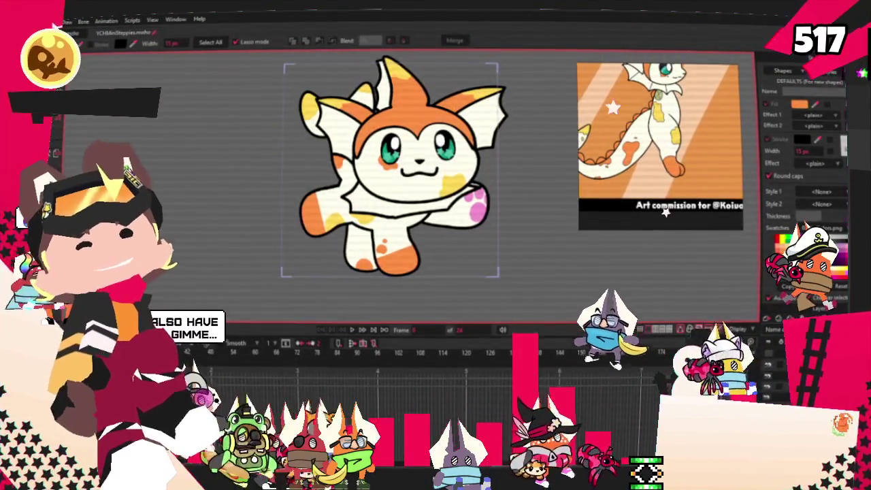
key(alt+f)
key(Escape)
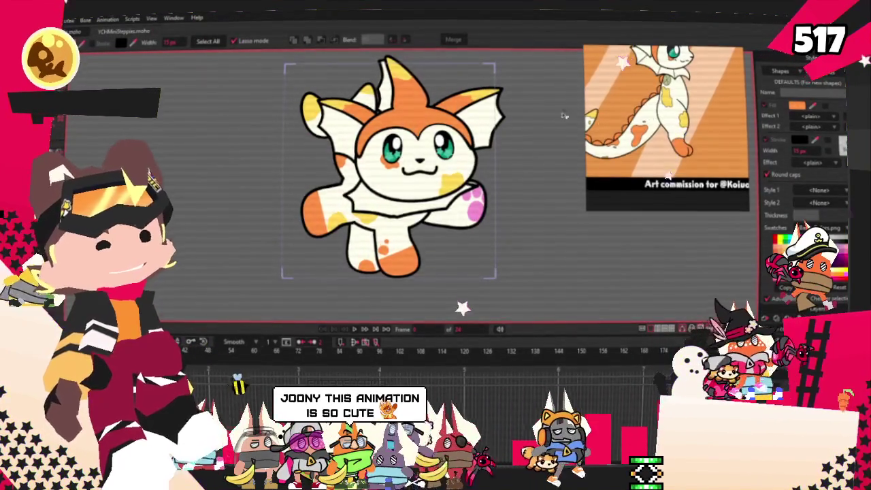
scroll(478, 130, down, 3)
scroll(486, 109, up, 2)
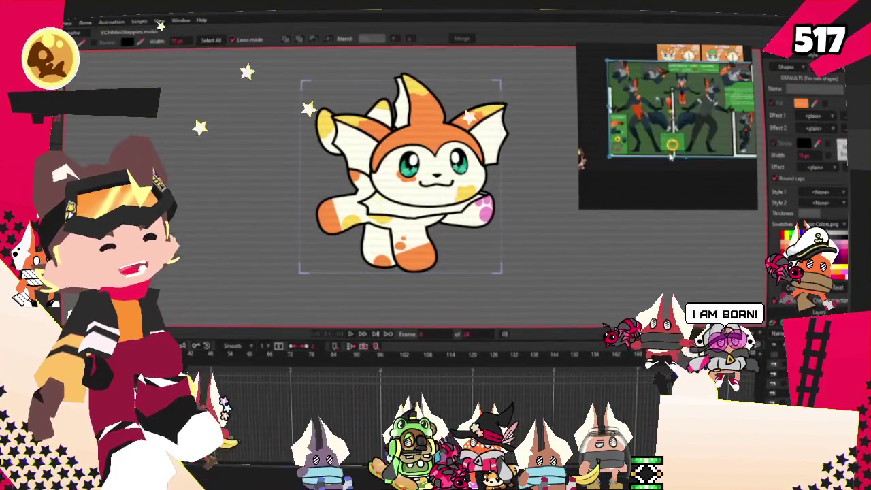
scroll(668, 136, up, 2)
scroll(668, 136, down, 4)
scroll(668, 136, down, 2)
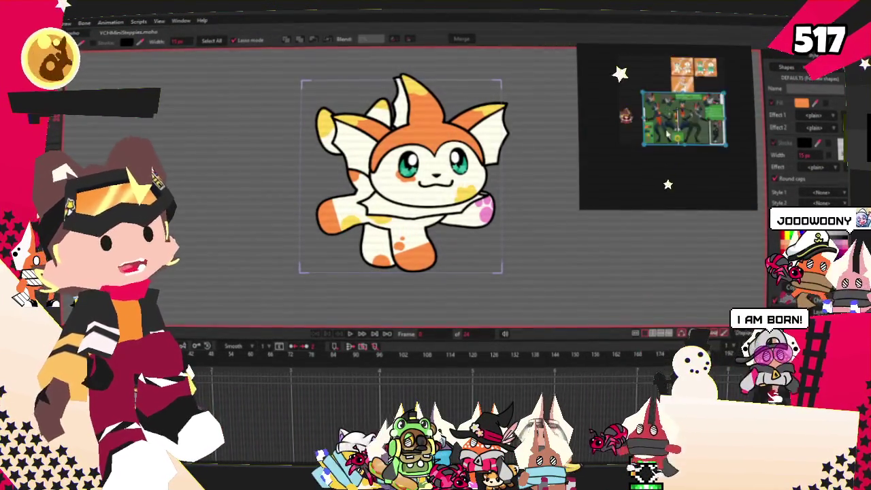
scroll(670, 136, up, 1)
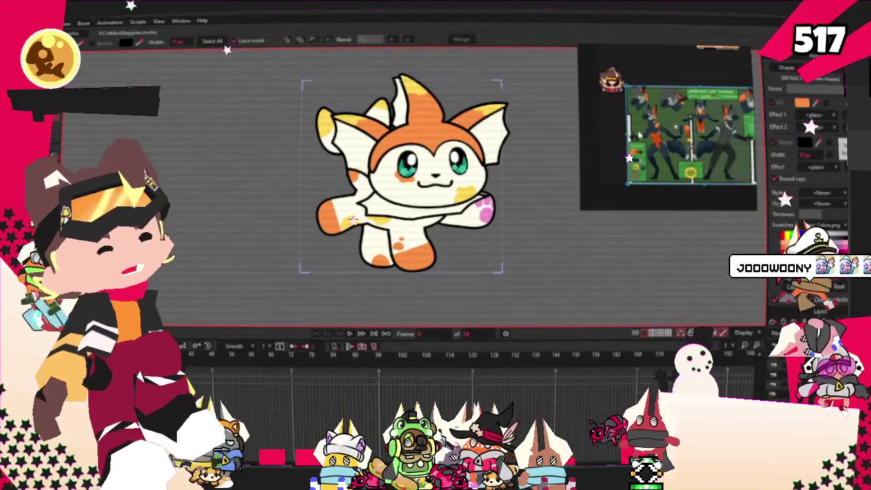
scroll(735, 159, up, 2)
scroll(736, 158, up, 2)
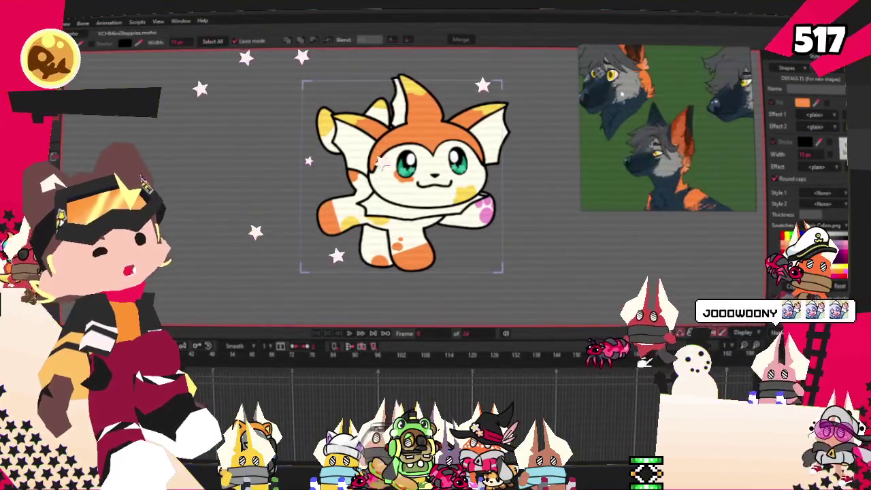
scroll(736, 159, up, 2)
scroll(736, 158, down, 2)
scroll(641, 102, down, 2)
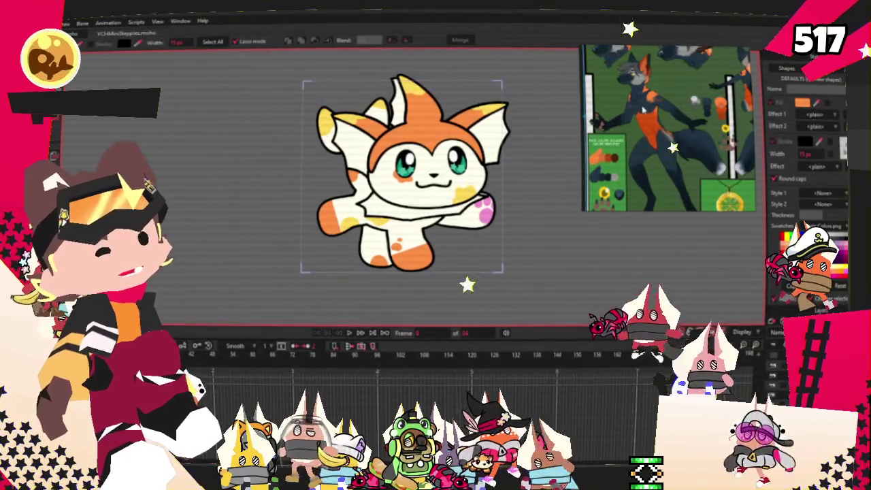
scroll(641, 102, down, 2)
scroll(660, 105, up, 1)
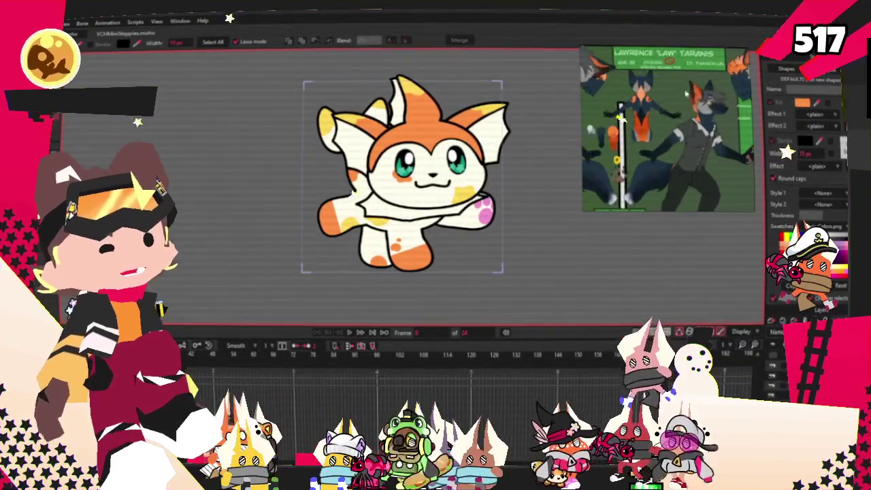
scroll(678, 107, down, 2)
scroll(633, 156, down, 2)
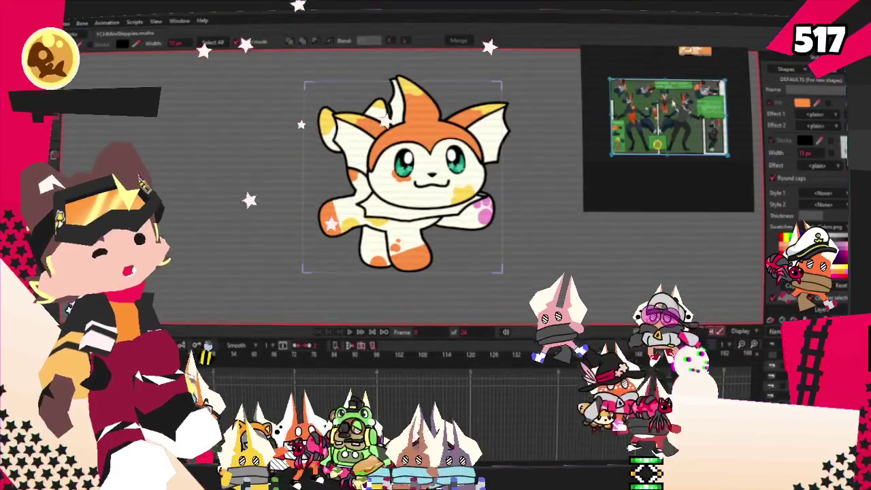
scroll(618, 109, up, 3)
scroll(646, 123, up, 2)
scroll(667, 129, up, 2)
scroll(681, 130, down, 2)
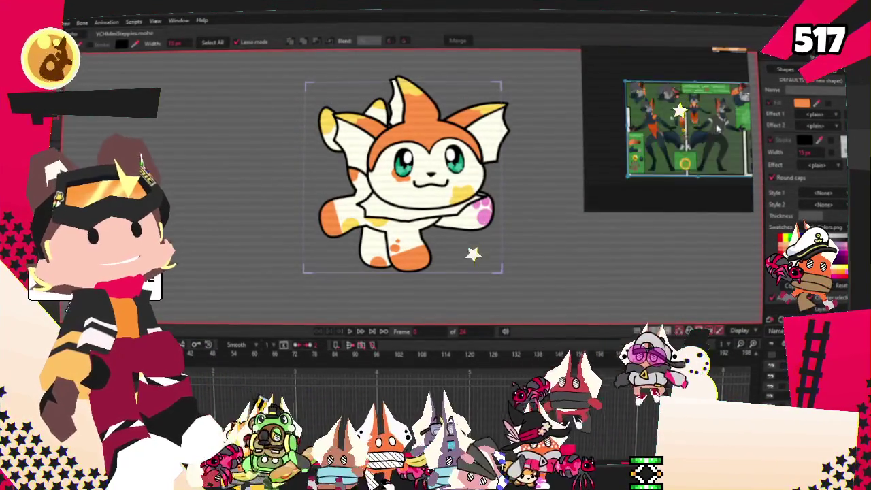
scroll(741, 129, up, 2)
scroll(740, 129, up, 2)
scroll(681, 136, up, 2)
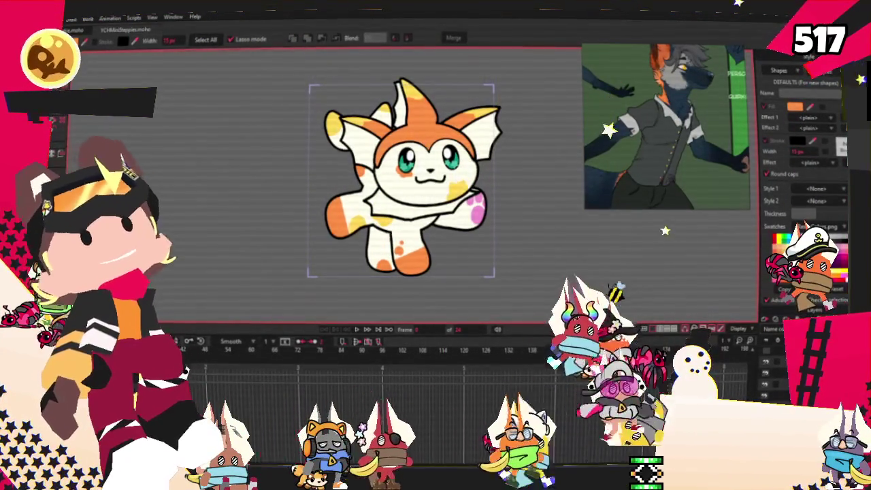
click(58, 18)
mouse_move(102, 70)
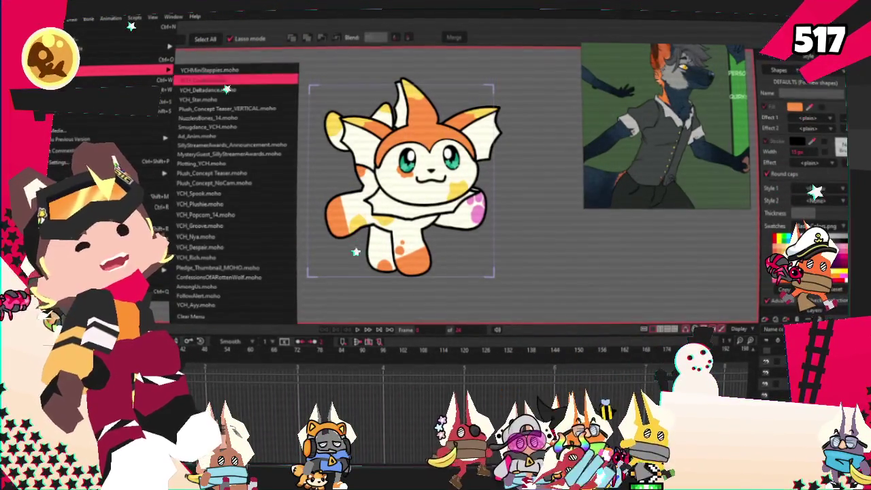
- Open the recent Deltadance .moho project in a new tab and start its dance playback
click(231, 90)
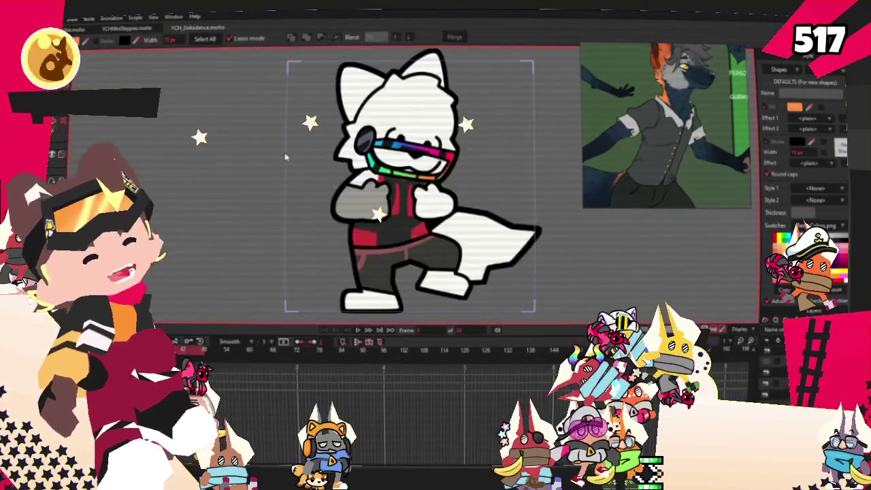
click(357, 330)
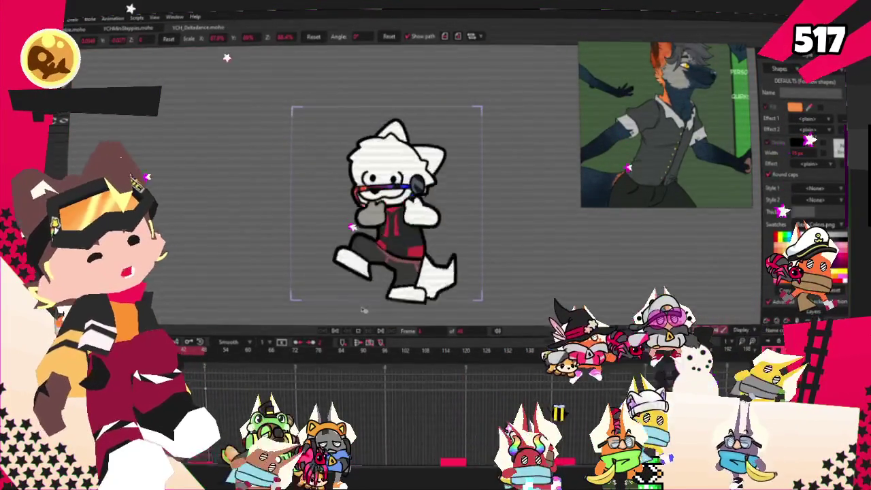
scroll(372, 265, down, 2)
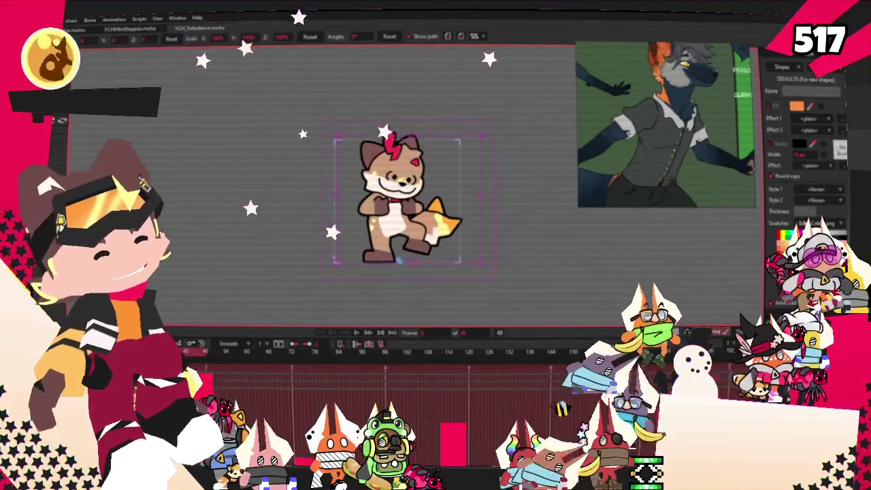
scroll(453, 256, down, 2)
scroll(453, 256, up, 2)
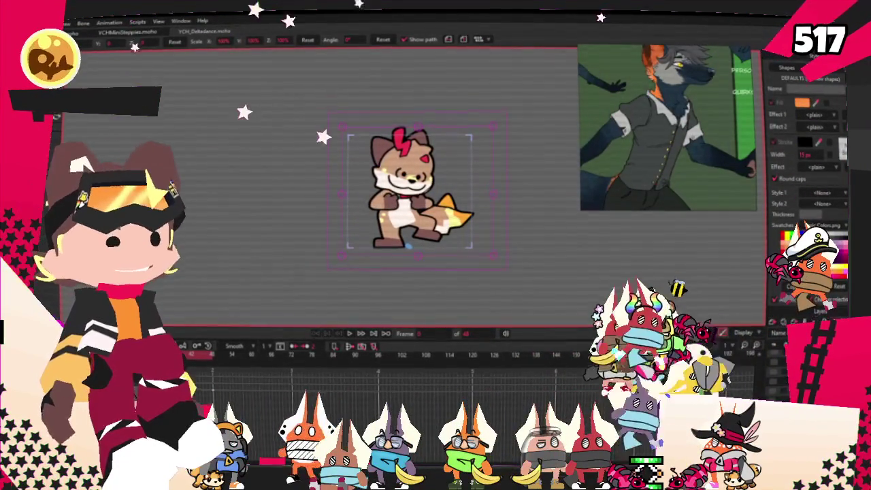
scroll(435, 204, up, 2)
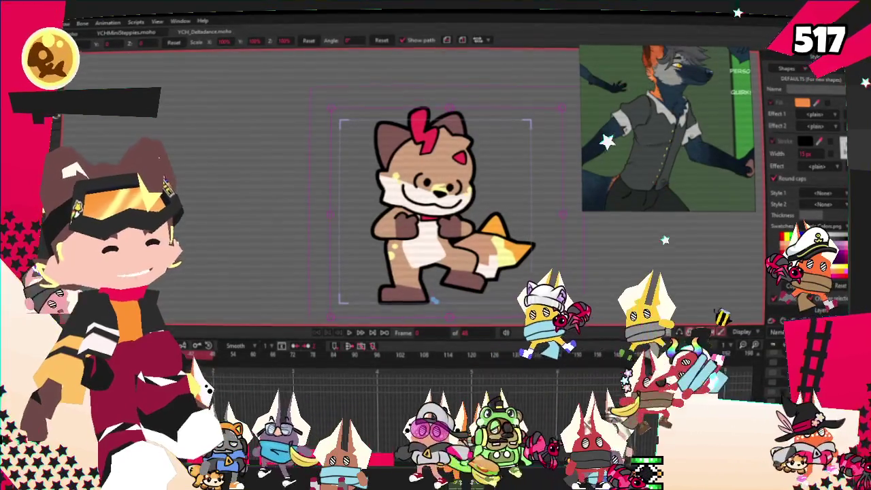
scroll(537, 257, down, 2)
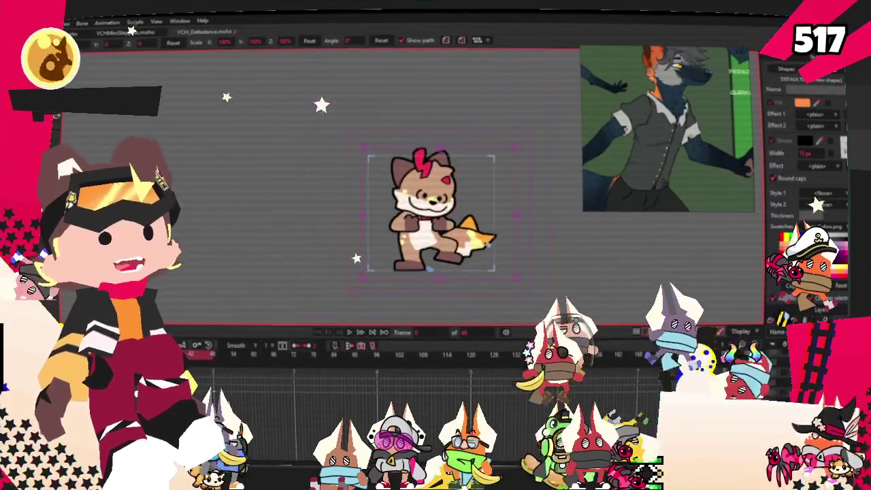
scroll(538, 257, up, 2)
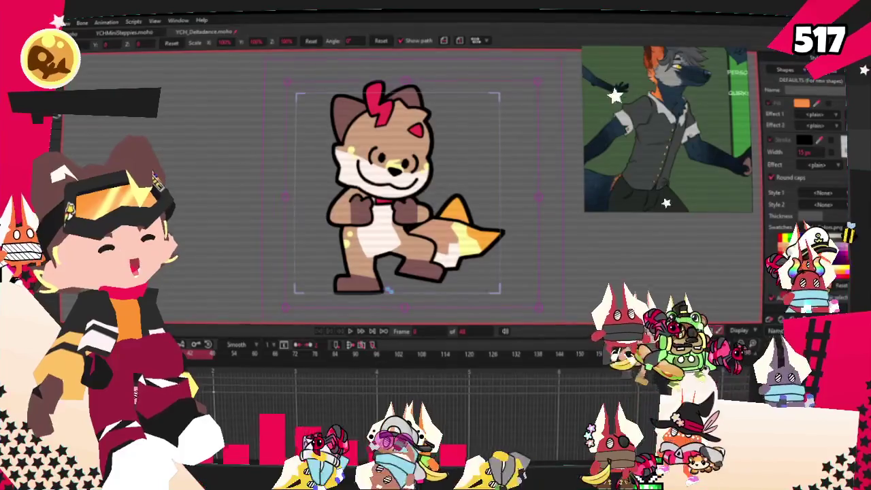
- Zoom in and out on the fox character while watching its dance animation
scroll(663, 121, down, 5)
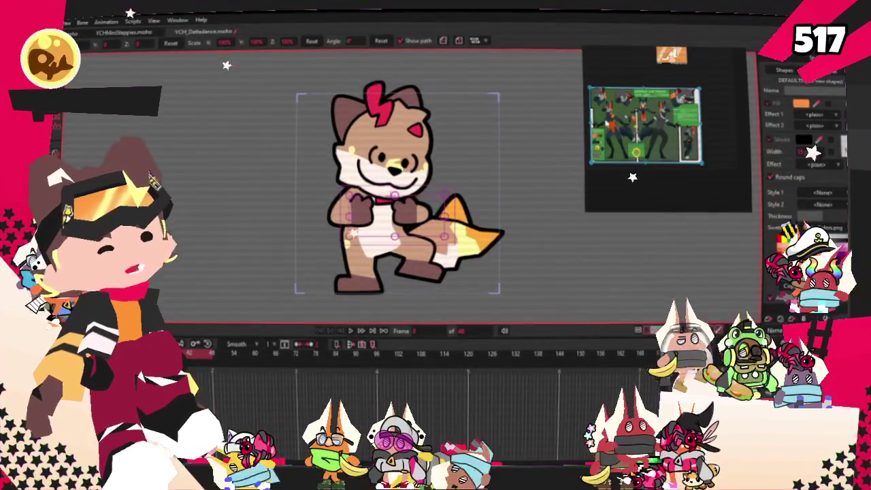
scroll(635, 151, up, 5)
scroll(636, 140, down, 2)
scroll(638, 129, up, 3)
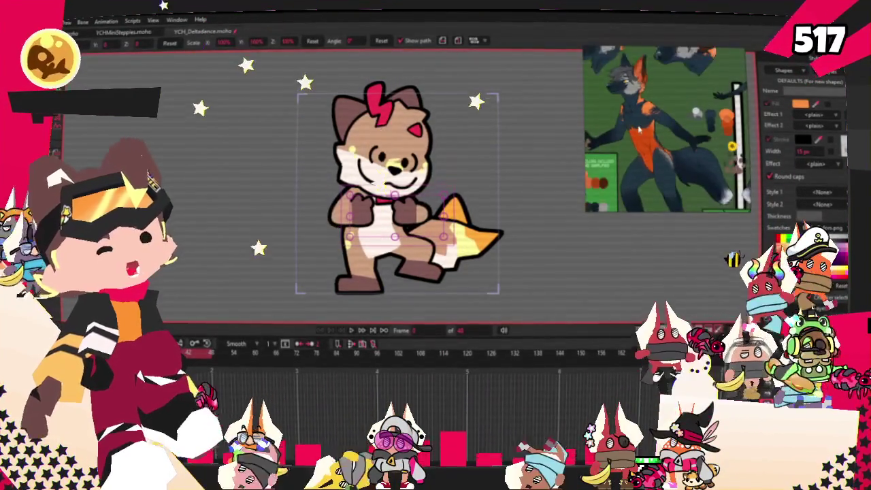
scroll(640, 128, up, 3)
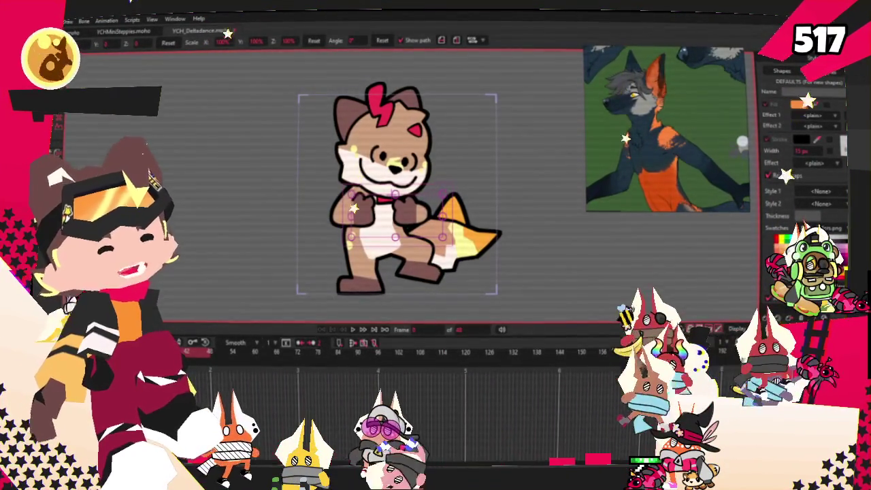
scroll(743, 141, down, 3)
scroll(743, 141, down, 3)
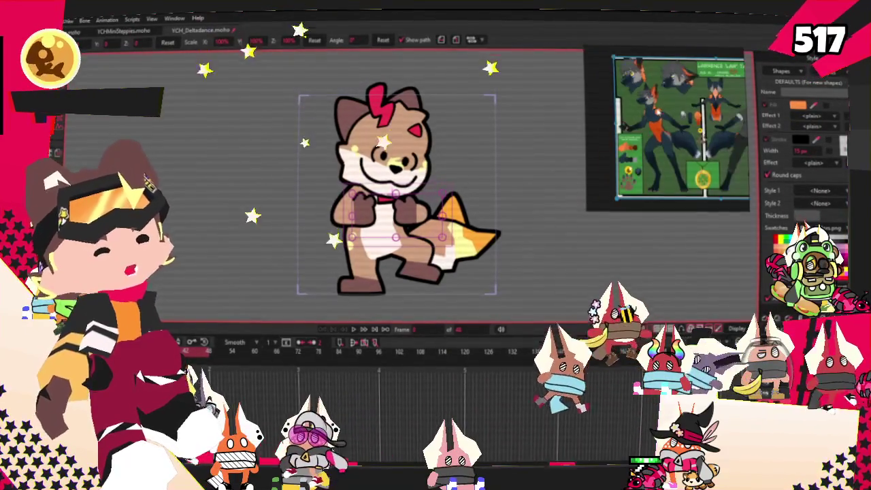
scroll(417, 91, down, 2)
scroll(417, 90, up, 2)
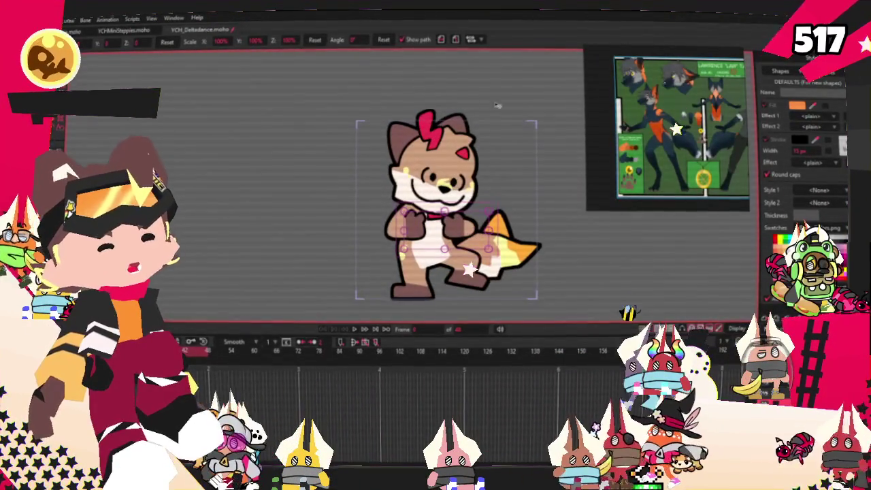
scroll(679, 119, up, 2)
scroll(679, 120, up, 2)
scroll(679, 119, up, 2)
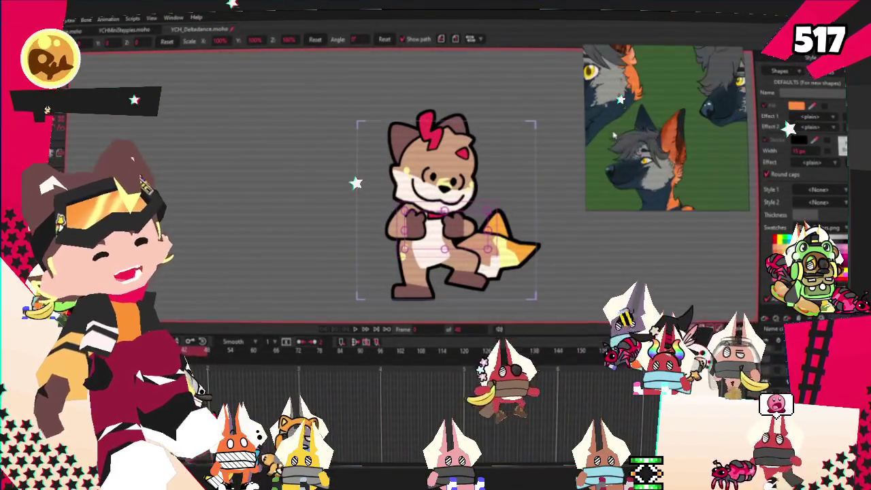
scroll(680, 119, down, 1)
scroll(674, 123, down, 2)
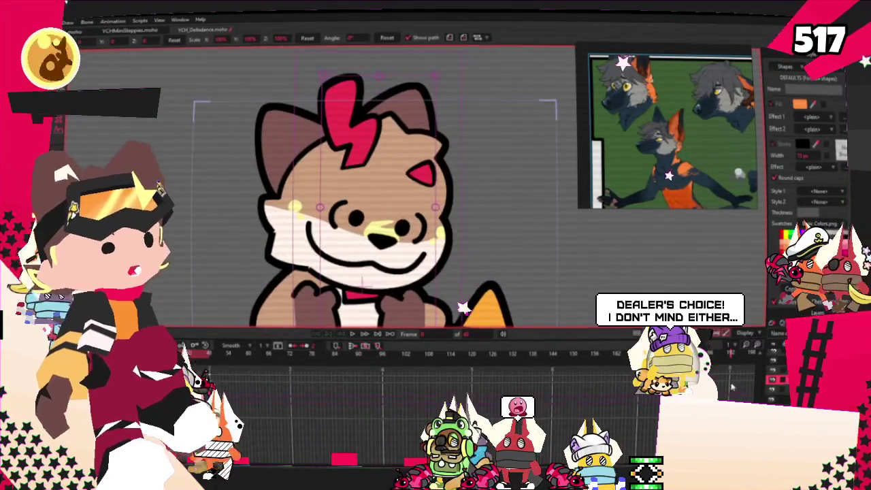
- Delete the red lightning-bolt hair tuft's points
key(g)
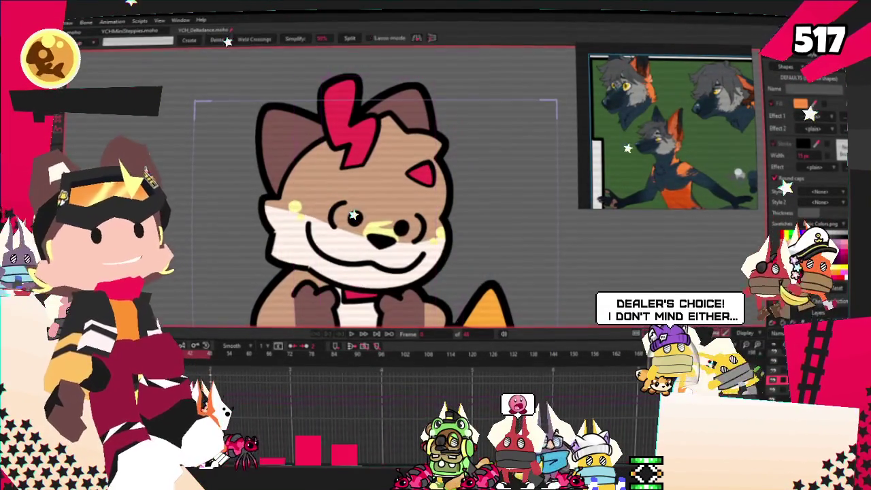
scroll(357, 139, up, 2)
key(Delete)
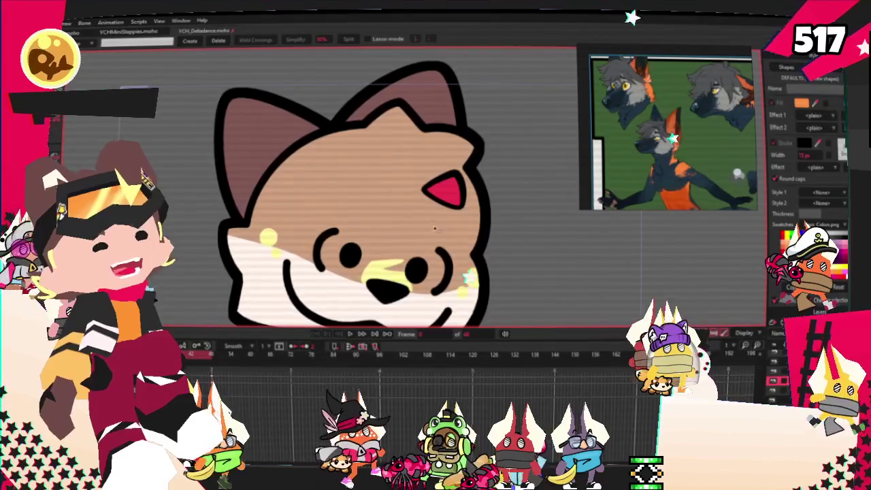
- Zoom out to show the whole dancer and select the next layer up in the rig
scroll(628, 156, down, 3)
scroll(628, 102, up, 5)
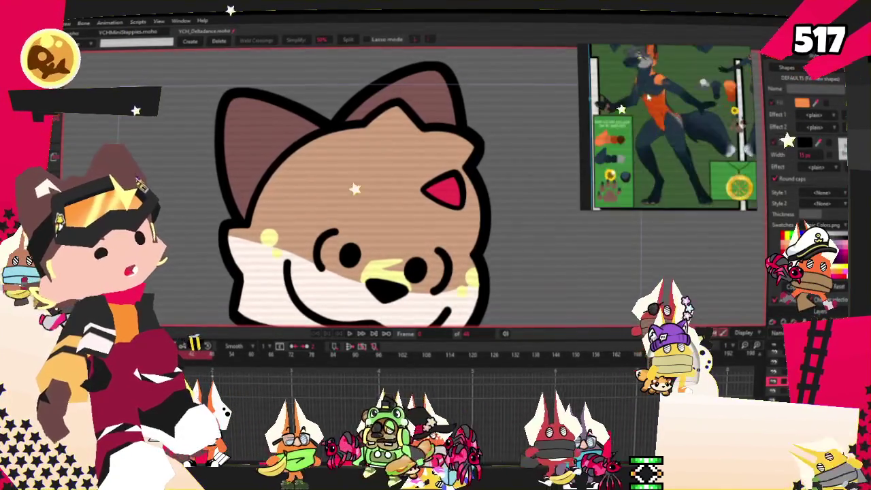
scroll(633, 81, down, 2)
scroll(647, 89, down, 3)
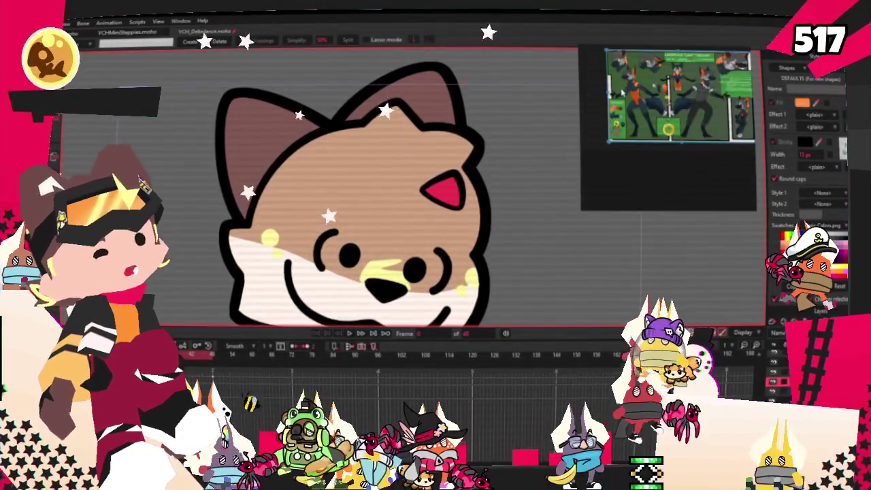
scroll(663, 98, down, 2)
scroll(665, 99, up, 2)
scroll(670, 99, up, 2)
scroll(677, 101, up, 1)
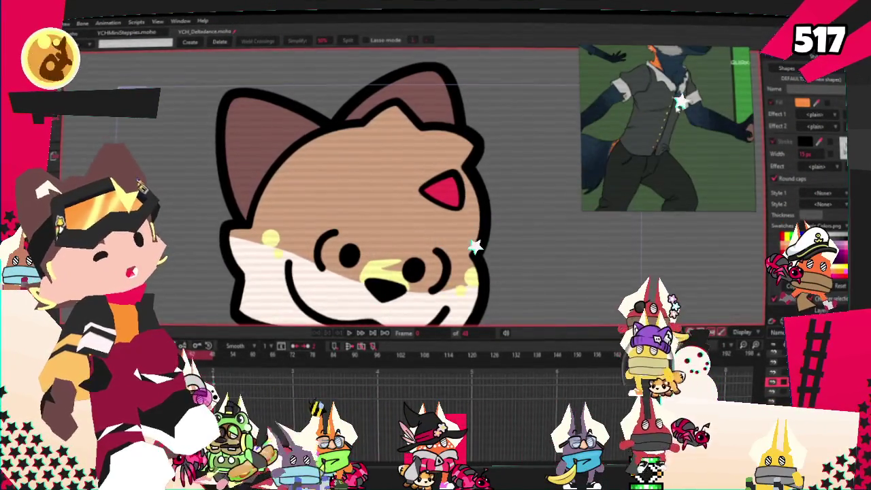
scroll(677, 107, down, 2)
scroll(674, 97, up, 2)
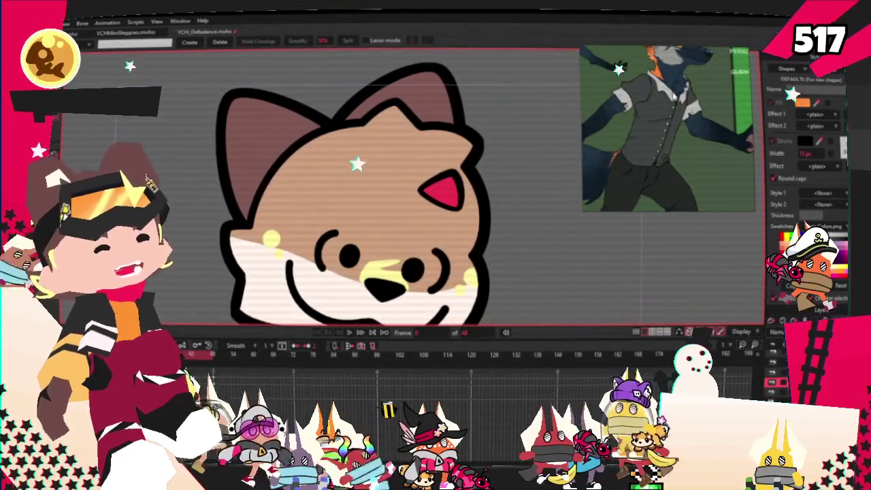
scroll(674, 97, up, 2)
scroll(670, 102, down, 2)
scroll(667, 105, down, 2)
scroll(408, 161, down, 3)
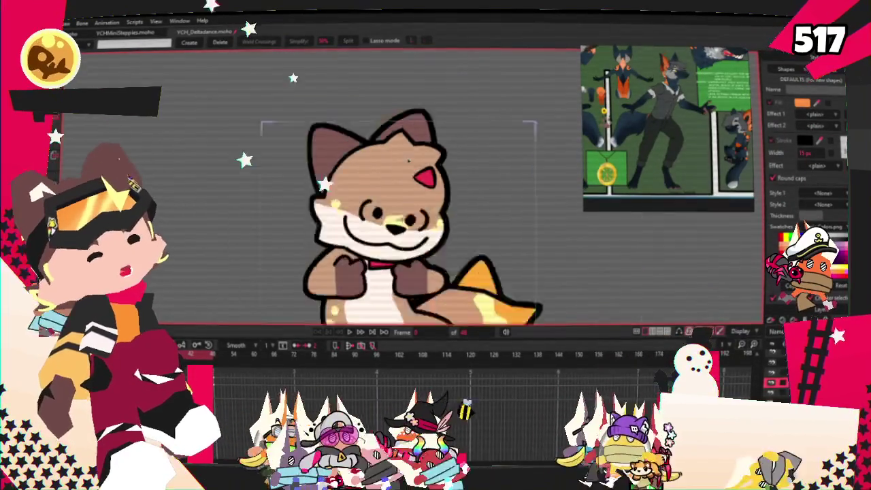
scroll(408, 161, down, 2)
click(773, 373)
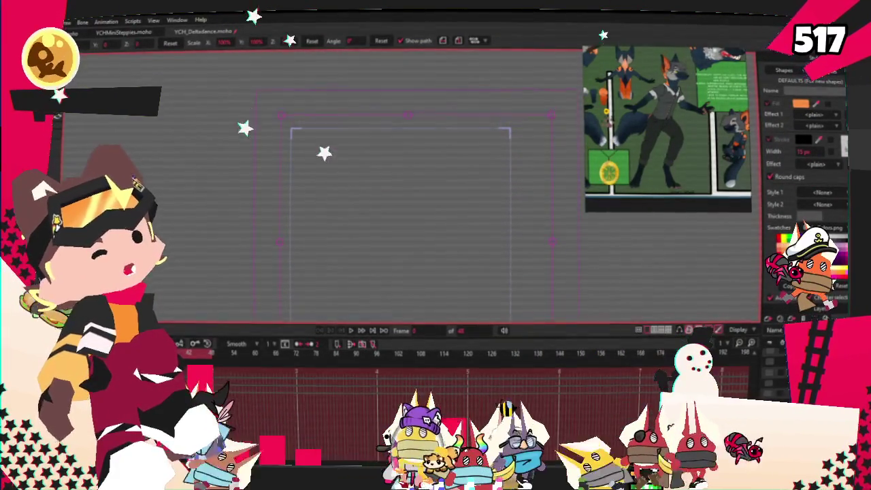
- Check the head layer's settings without changing them, then turn the head layer's visibility off
scroll(716, 97, up, 1)
scroll(716, 96, up, 1)
scroll(716, 97, up, 1)
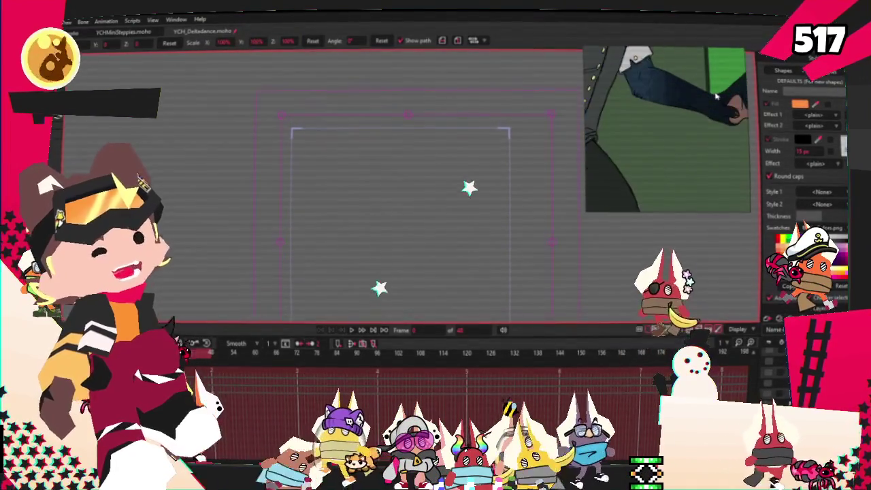
scroll(716, 96, down, 1)
scroll(716, 97, down, 1)
scroll(716, 96, down, 1)
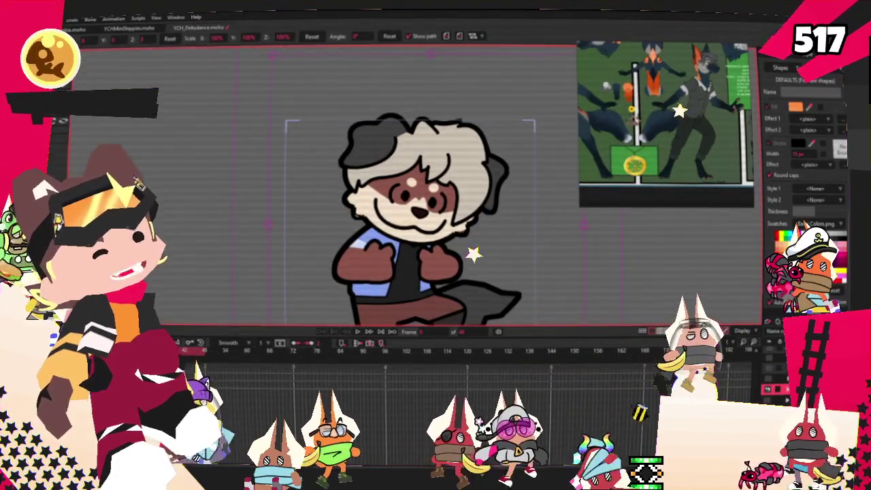
double_click(775, 388)
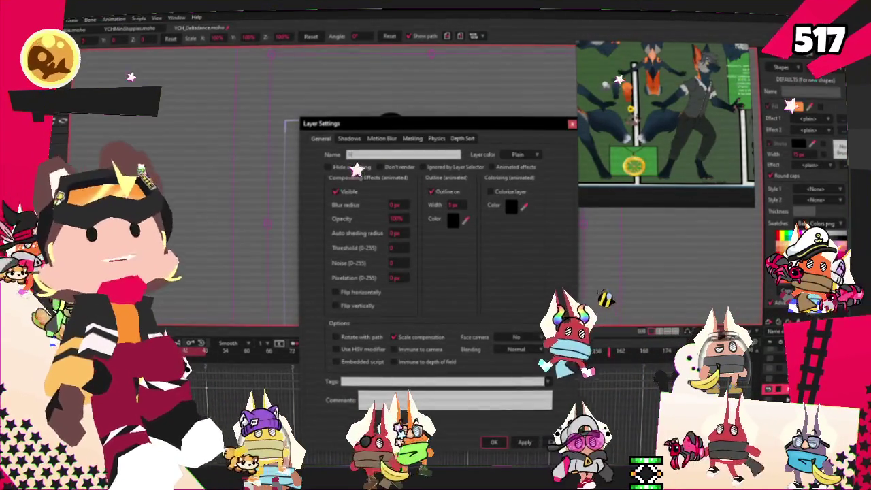
key(Return)
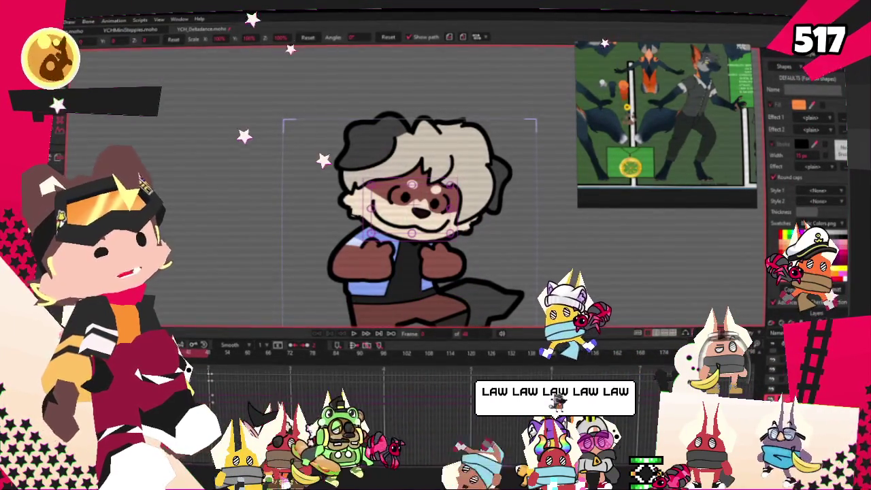
key(Delete)
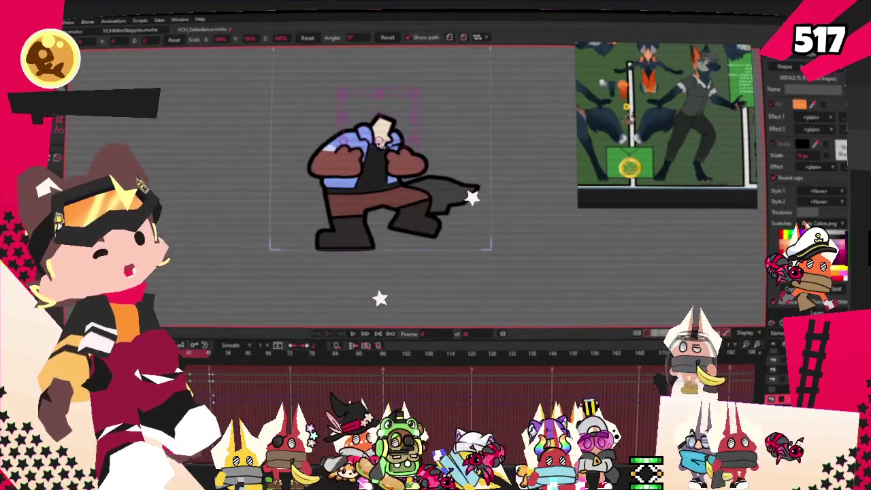
- Recolour the brown hand and the pink right-hand shape dark navy
scroll(418, 213, up, 3)
scroll(641, 111, up, 5)
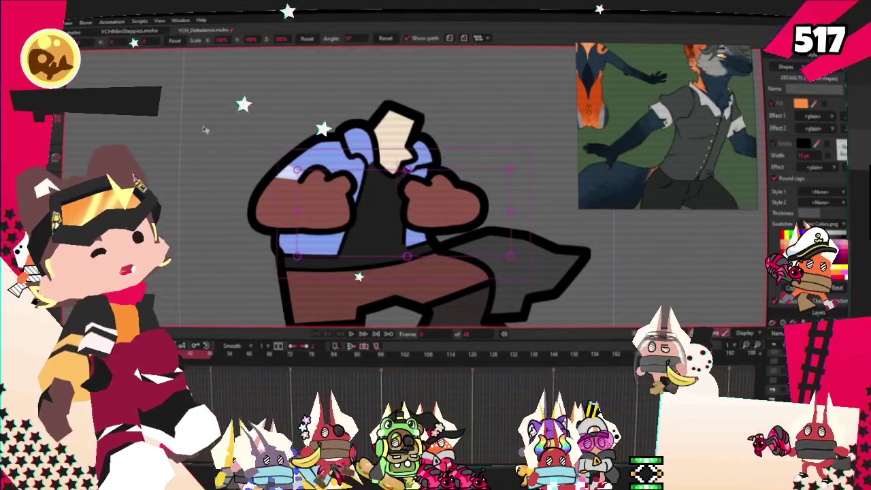
key(q)
scroll(366, 202, up, 2)
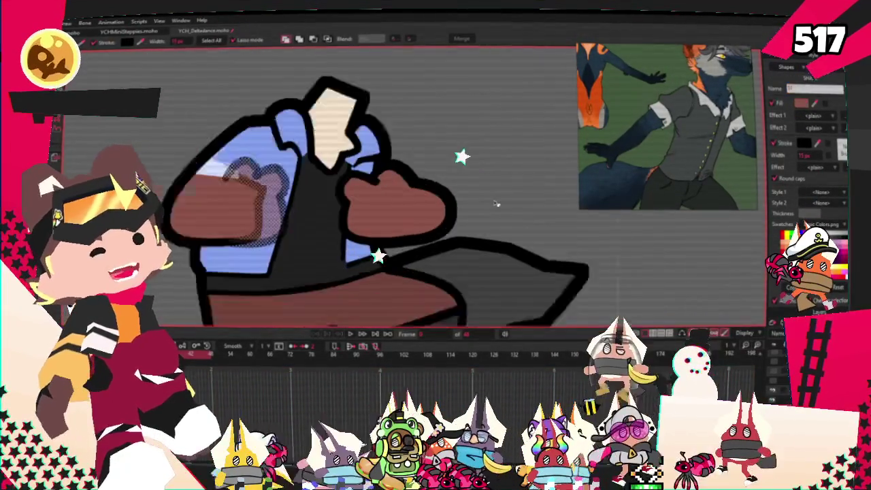
scroll(366, 202, up, 2)
click(366, 202)
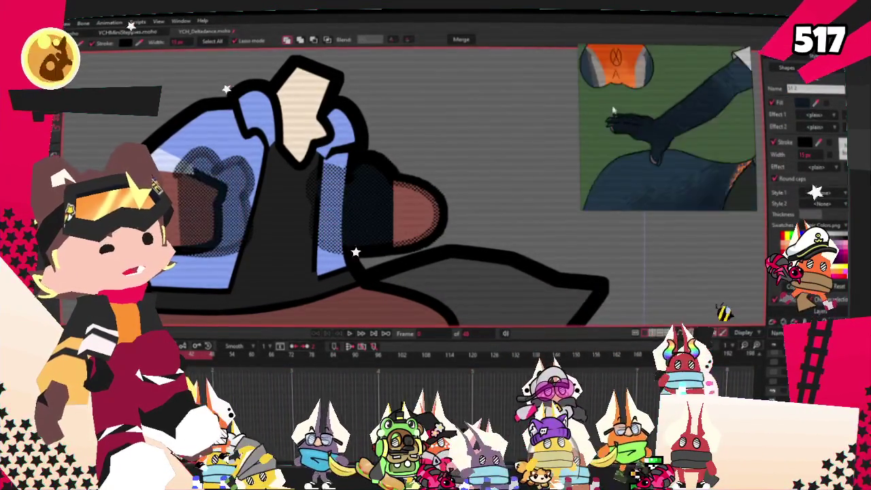
scroll(705, 176, down, 3)
scroll(705, 175, up, 3)
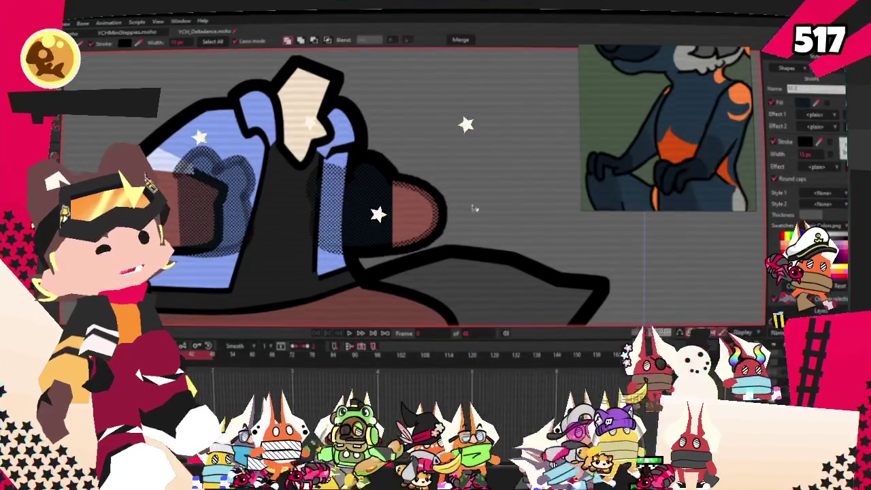
click(426, 210)
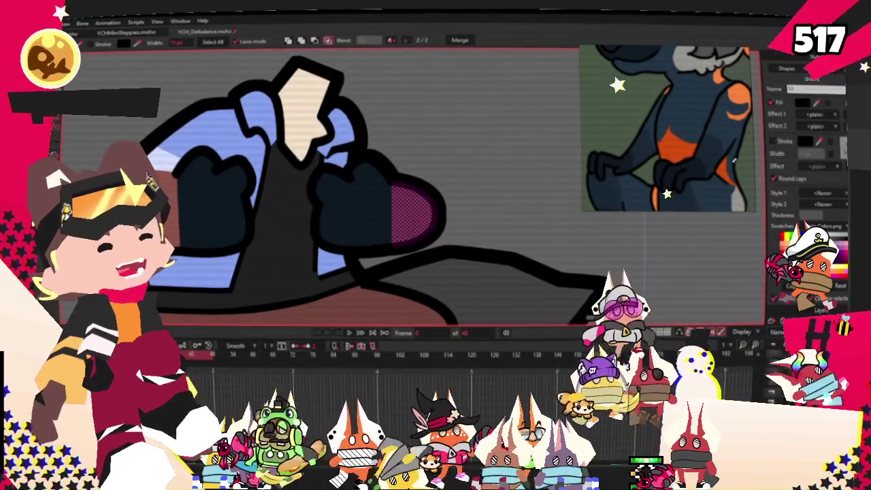
click(708, 144)
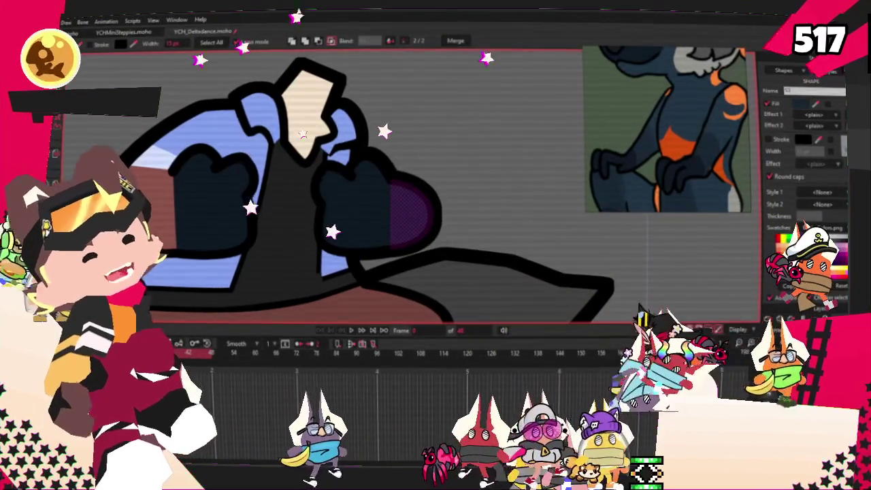
- Recolour the brown left arm shape dark navy
scroll(252, 207, down, 3)
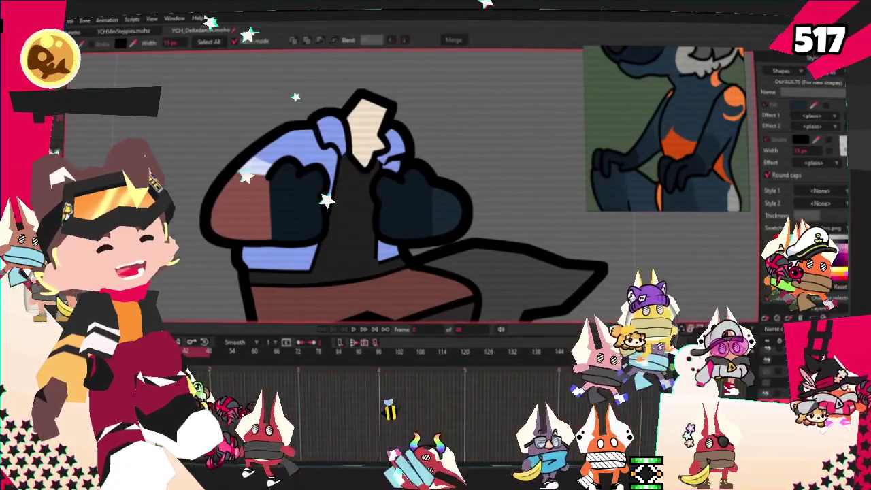
click(262, 226)
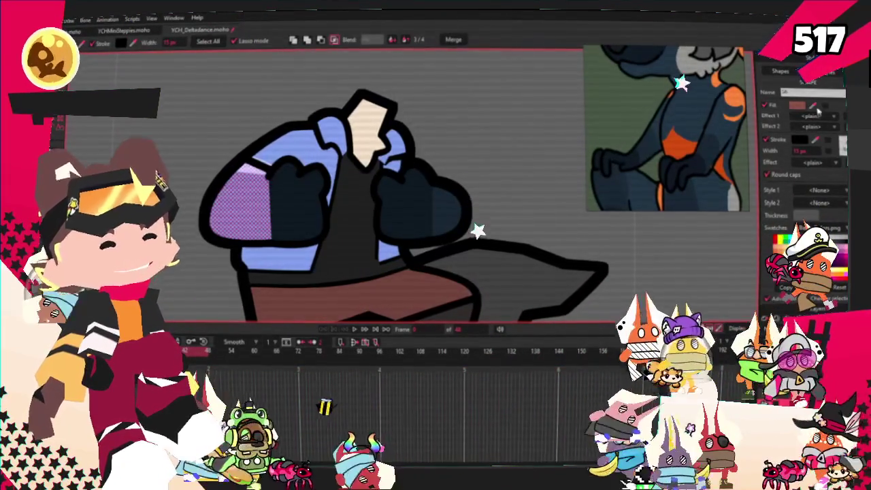
click(502, 137)
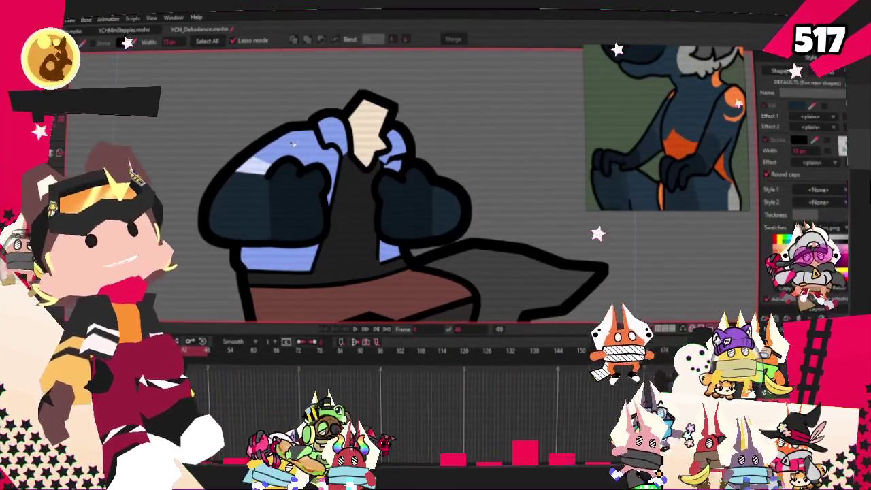
click(293, 143)
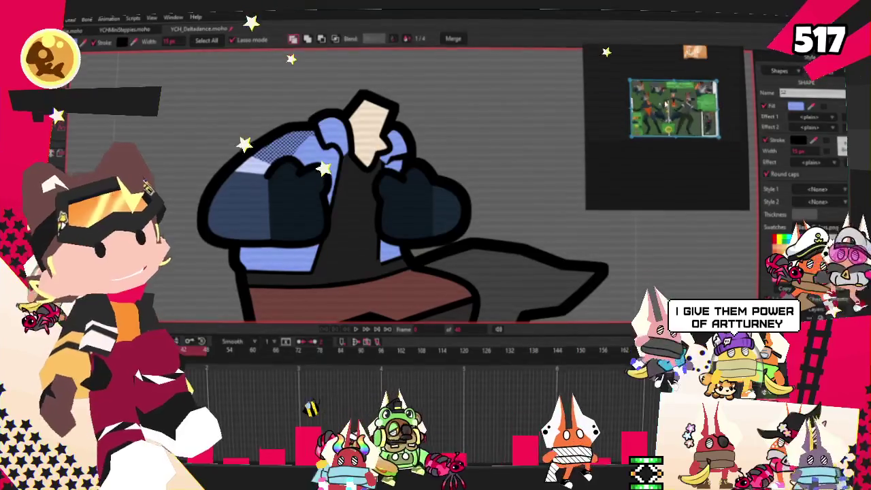
scroll(665, 103, up, 2)
scroll(666, 104, up, 5)
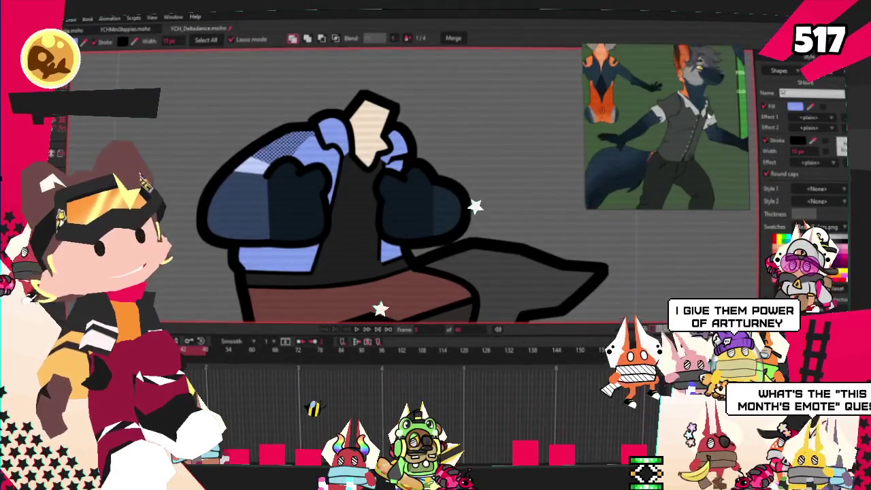
scroll(680, 101, up, 2)
scroll(350, 151, down, 1)
scroll(351, 151, up, 2)
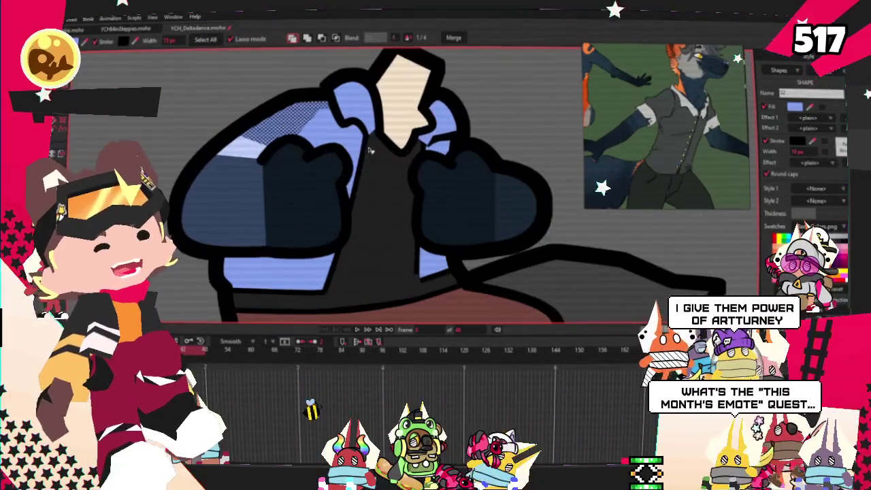
scroll(351, 151, up, 1)
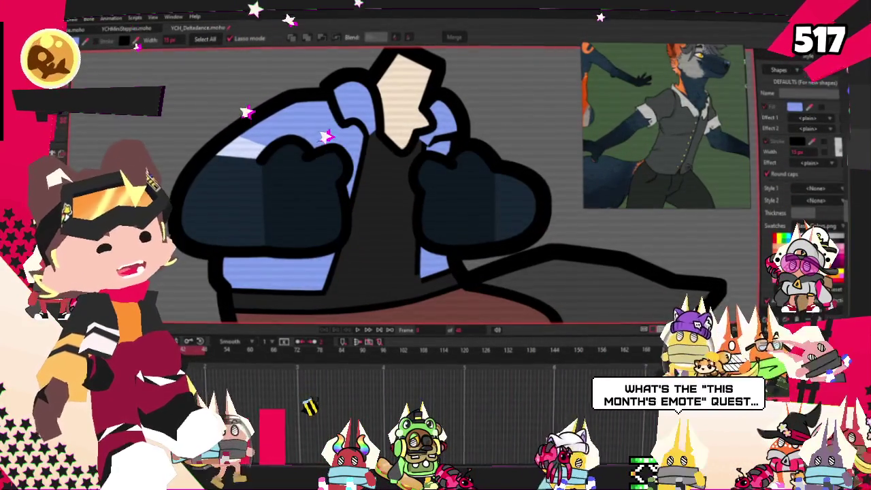
- Fill the shirt shape grey to match the wolf reference
click(366, 281)
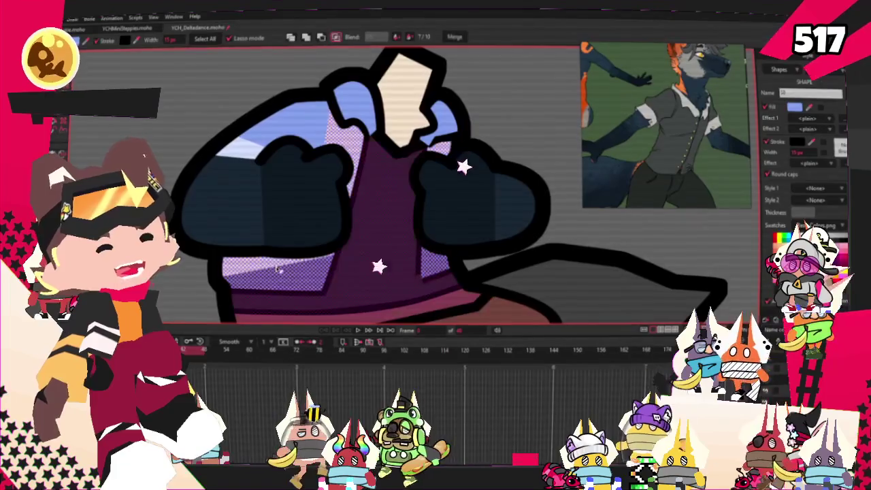
scroll(432, 275, up, 2)
scroll(705, 153, up, 2)
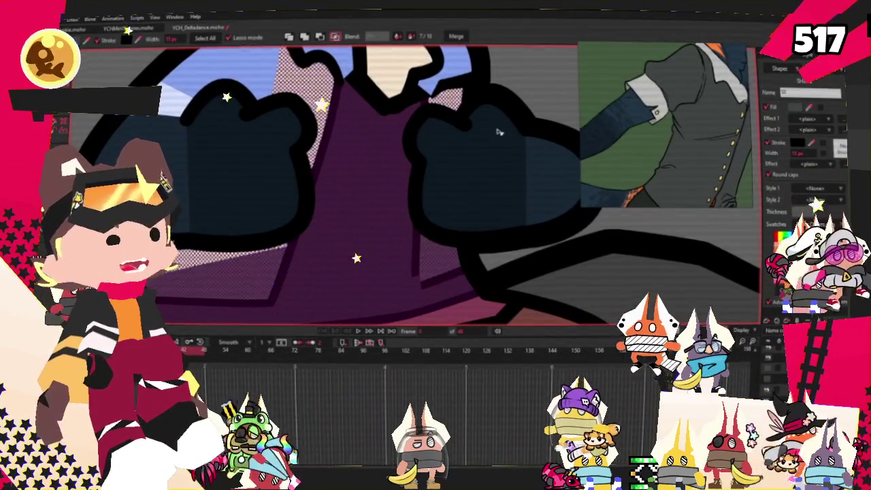
scroll(434, 138, down, 3)
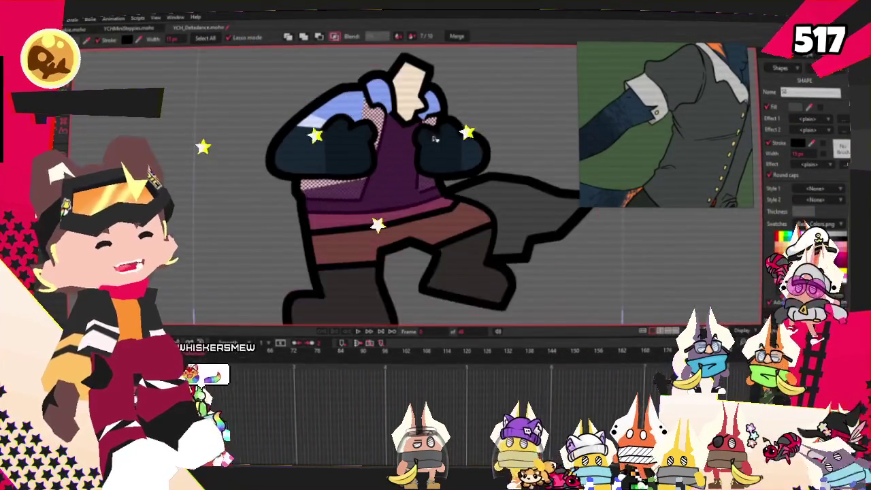
scroll(434, 138, up, 3)
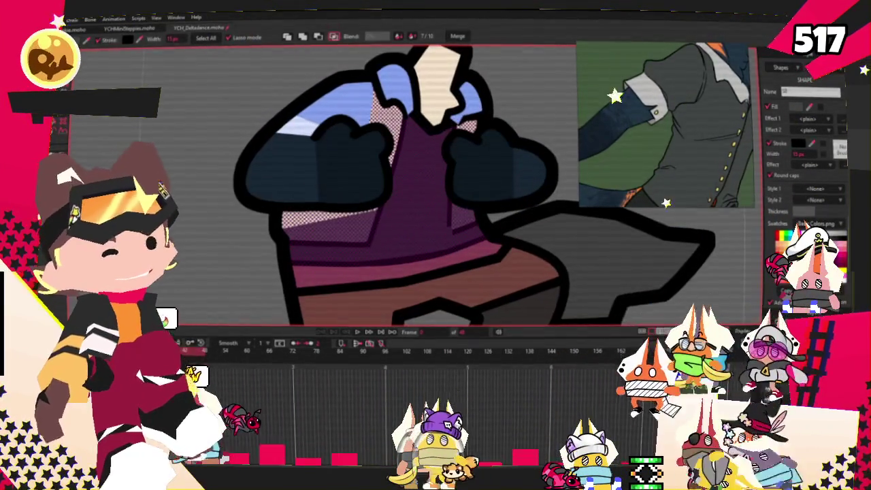
click(465, 89)
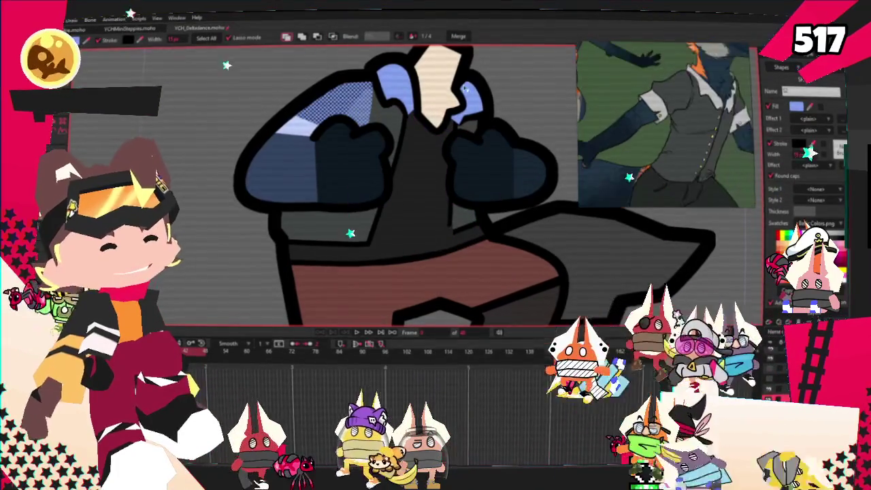
scroll(712, 132, up, 2)
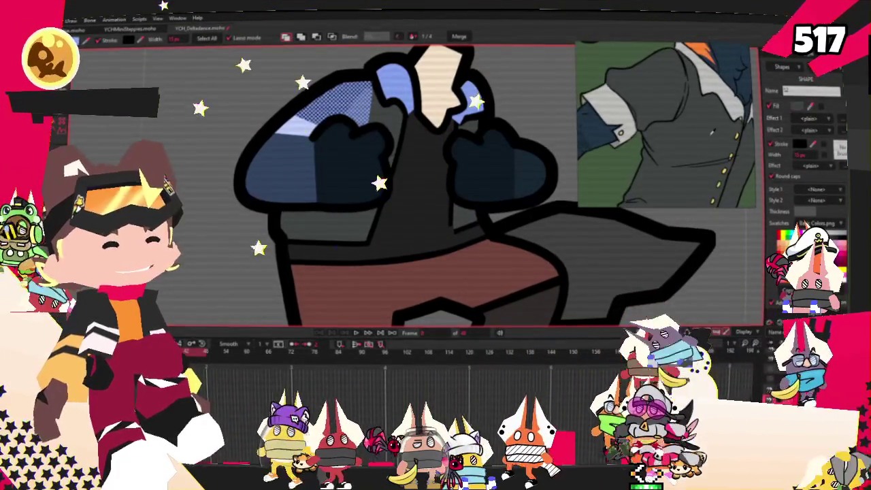
scroll(475, 95, down, 2)
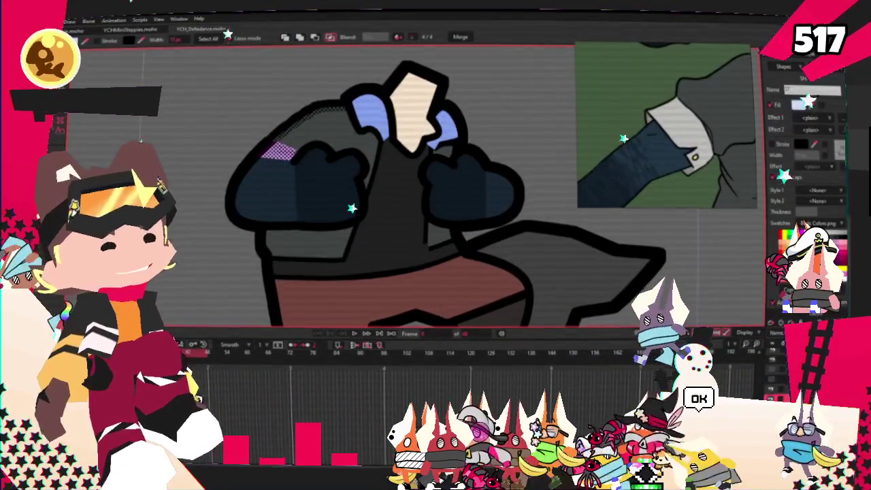
scroll(368, 150, down, 3)
scroll(367, 149, up, 4)
scroll(367, 150, down, 3)
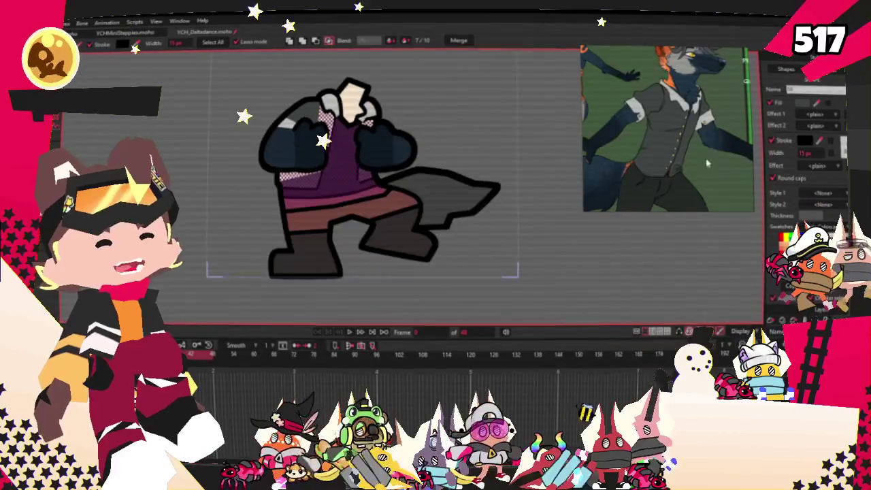
- Transform the pants' points so the brown fill extends down the legs to the shoes
scroll(345, 218, up, 2)
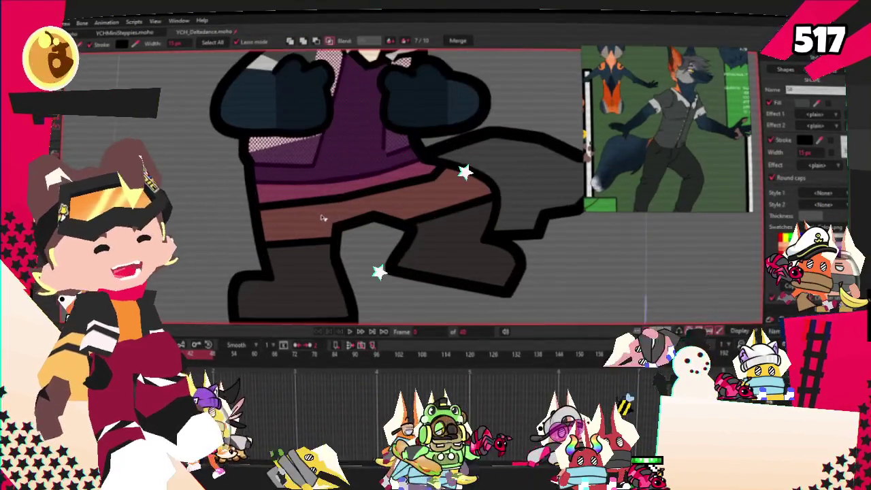
key(t)
scroll(439, 253, up, 1)
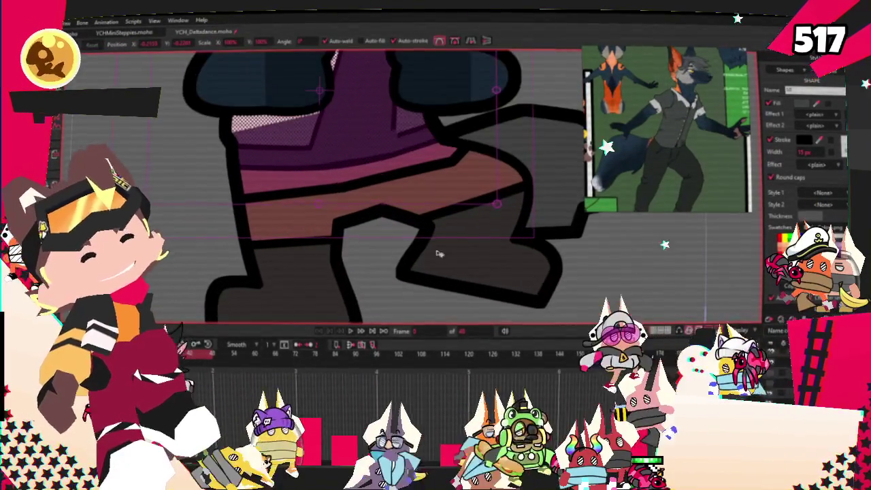
scroll(315, 144, down, 1)
key(ctrl+a)
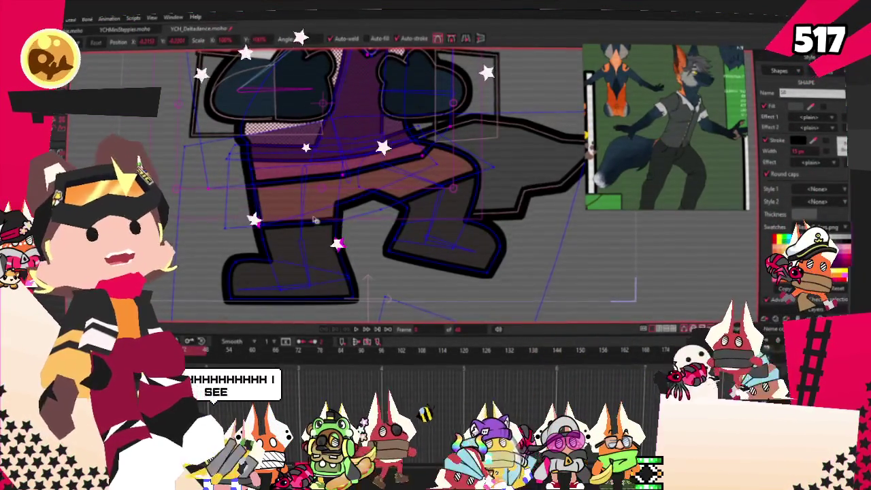
scroll(354, 227, up, 3)
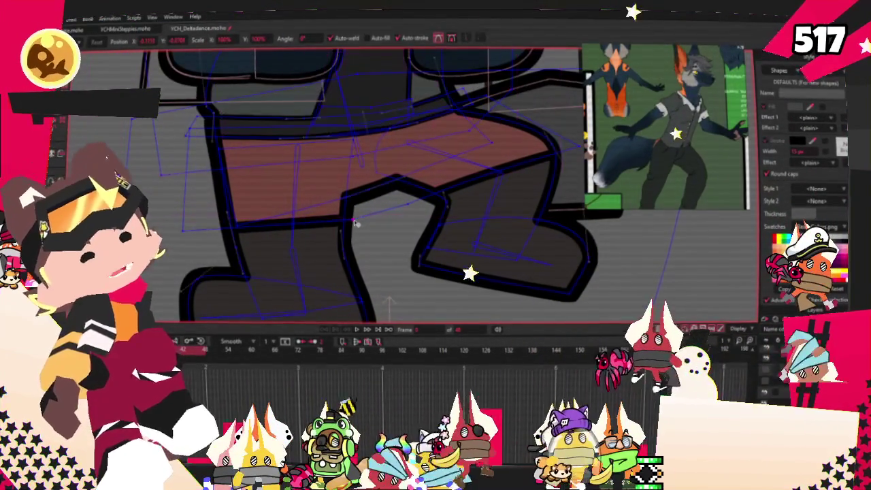
click(378, 328)
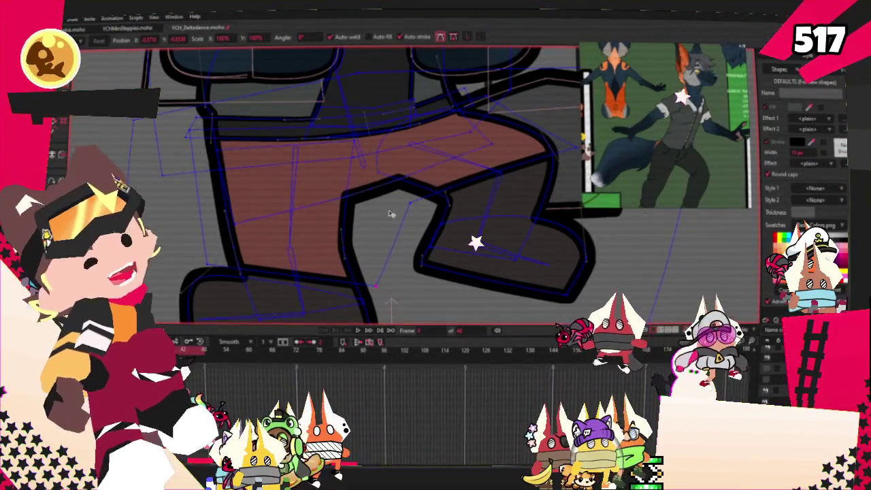
scroll(391, 214, up, 2)
scroll(408, 197, down, 3)
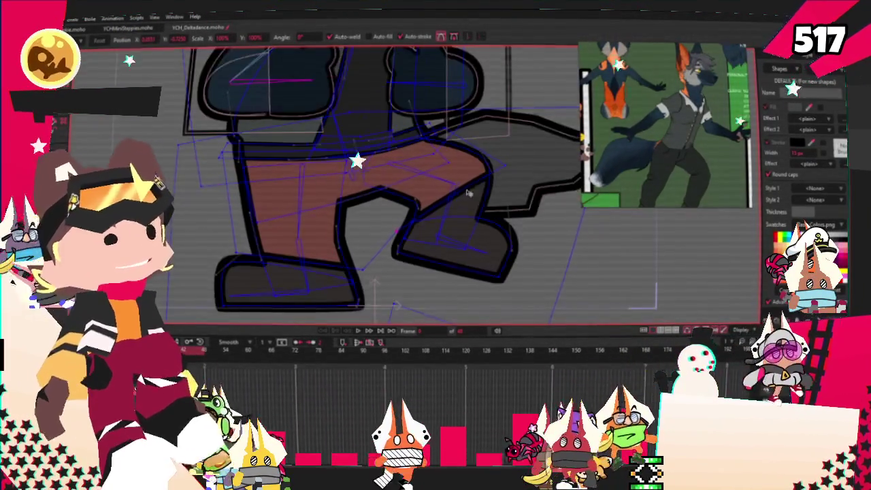
scroll(468, 193, up, 2)
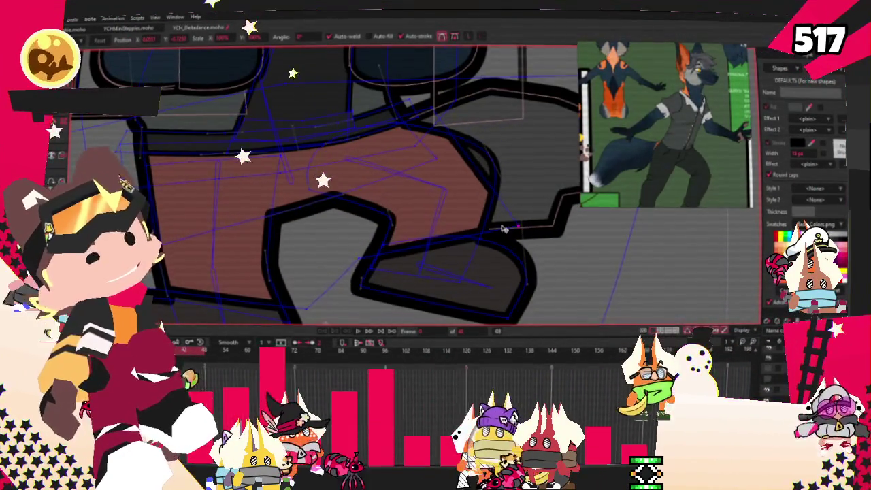
scroll(503, 229, up, 2)
scroll(368, 215, down, 3)
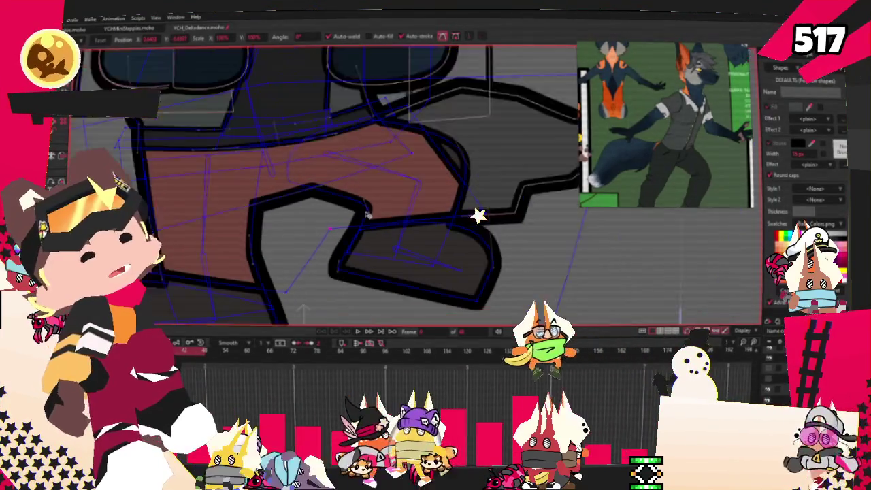
scroll(367, 215, down, 1)
key(a)
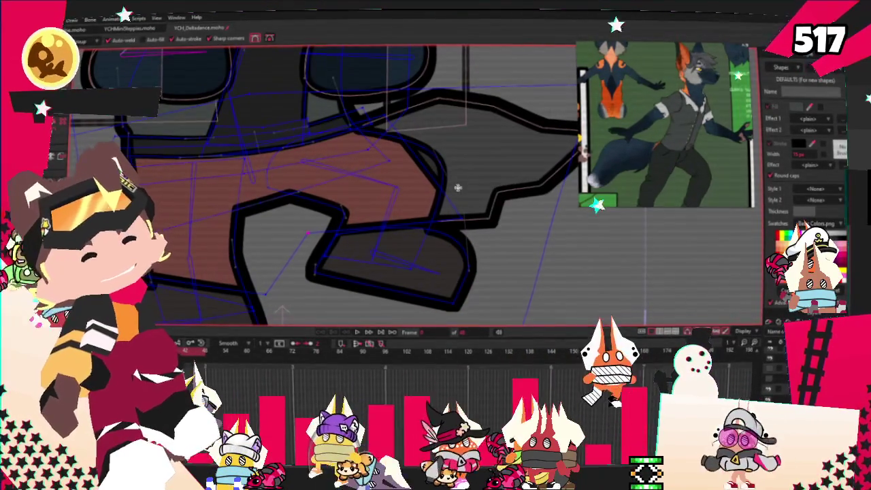
scroll(472, 129, down, 3)
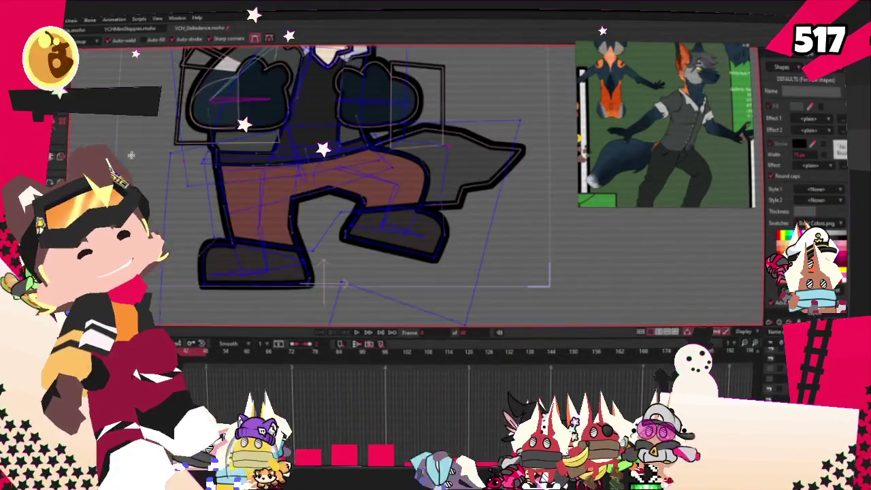
- Fill the pants dark grey and the shoes dark navy
key(q)
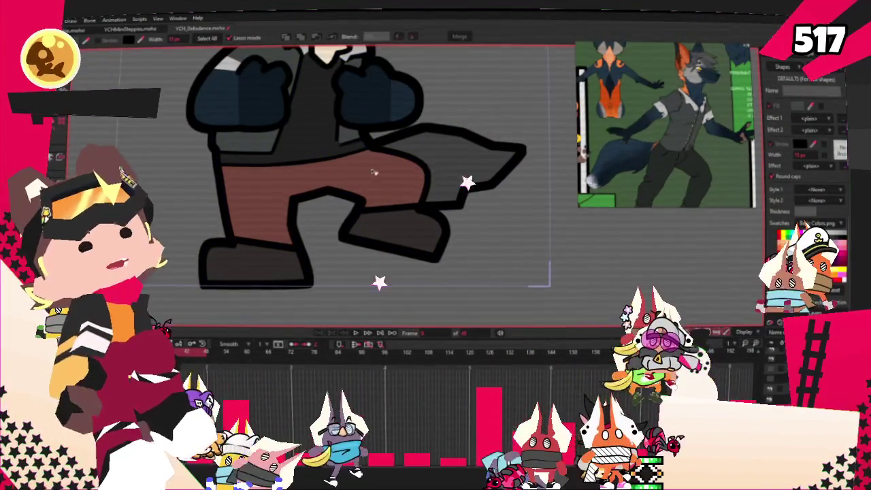
click(373, 173)
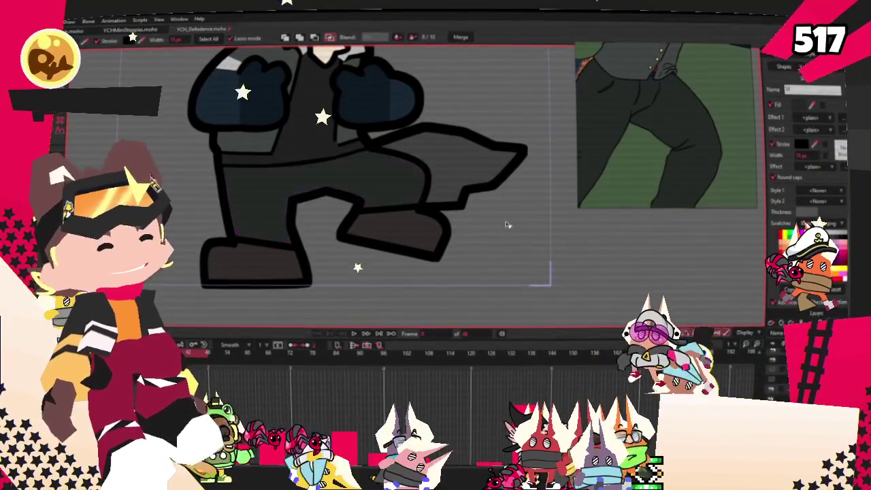
scroll(705, 141, up, 3)
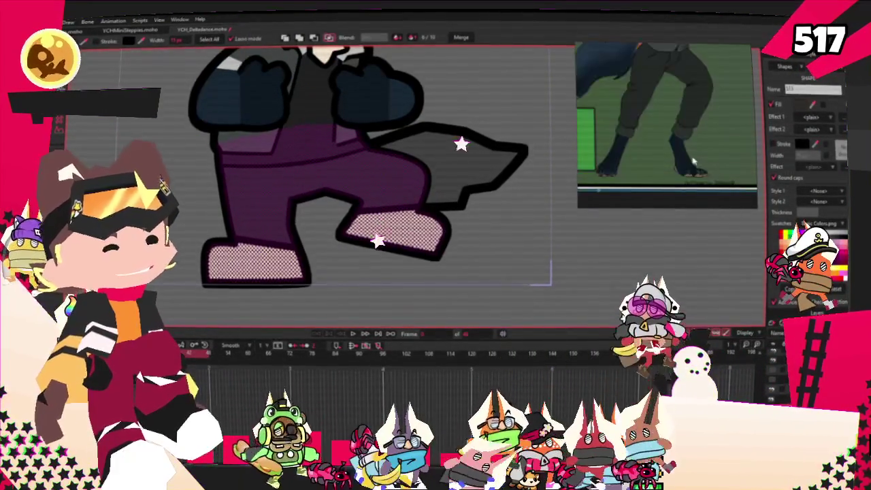
scroll(701, 143, up, 2)
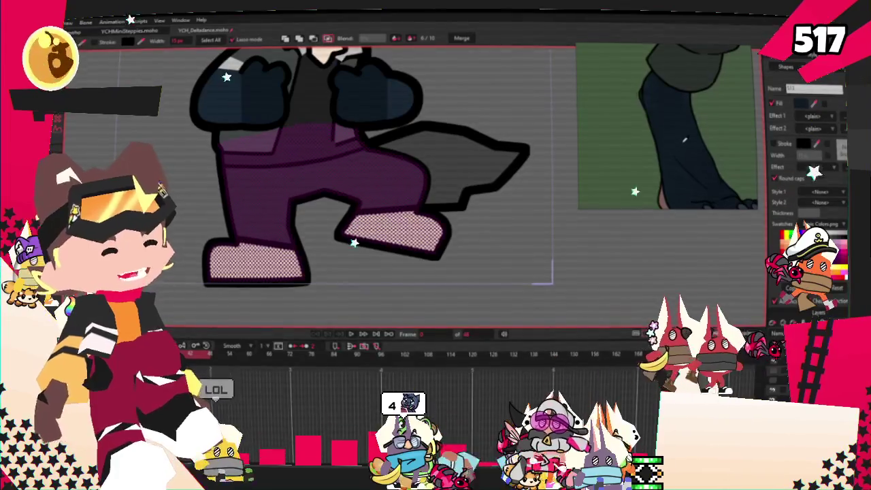
click(524, 247)
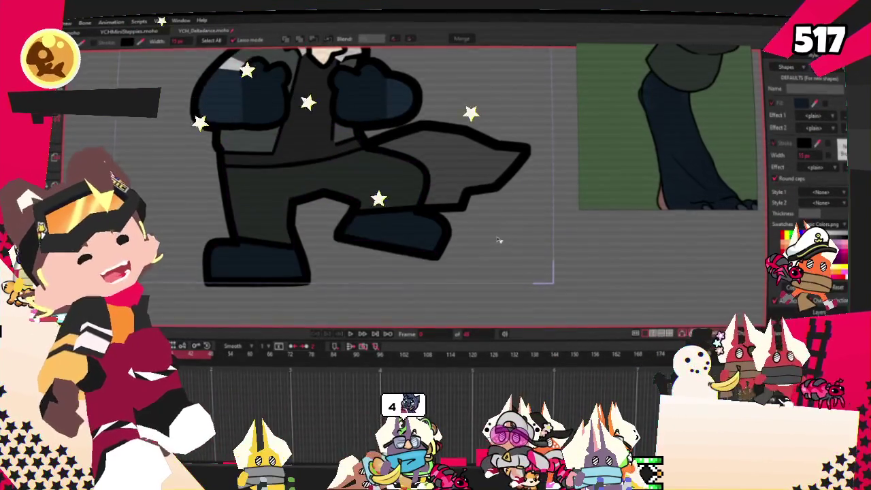
scroll(436, 129, down, 2)
scroll(412, 233, down, 2)
scroll(412, 234, up, 2)
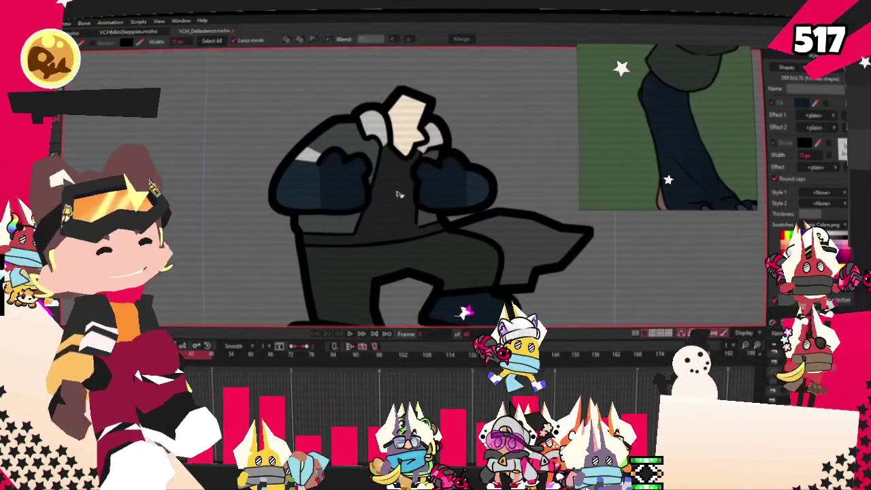
click(388, 194)
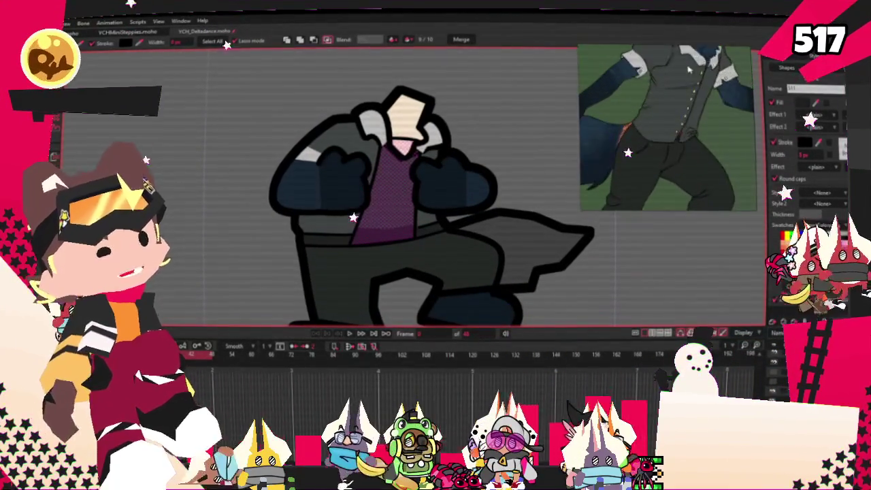
- Pull a point on the shirt's lower outline up into a peak
key(g)
scroll(370, 203, up, 2)
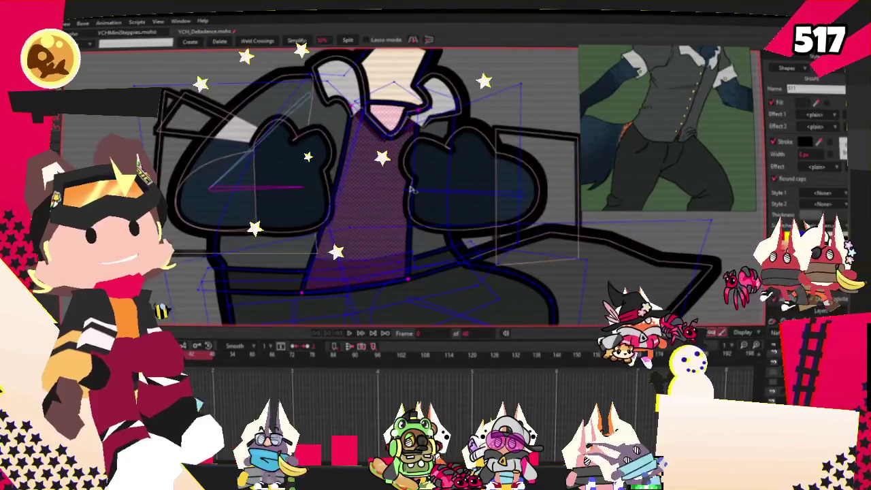
scroll(339, 239, up, 3)
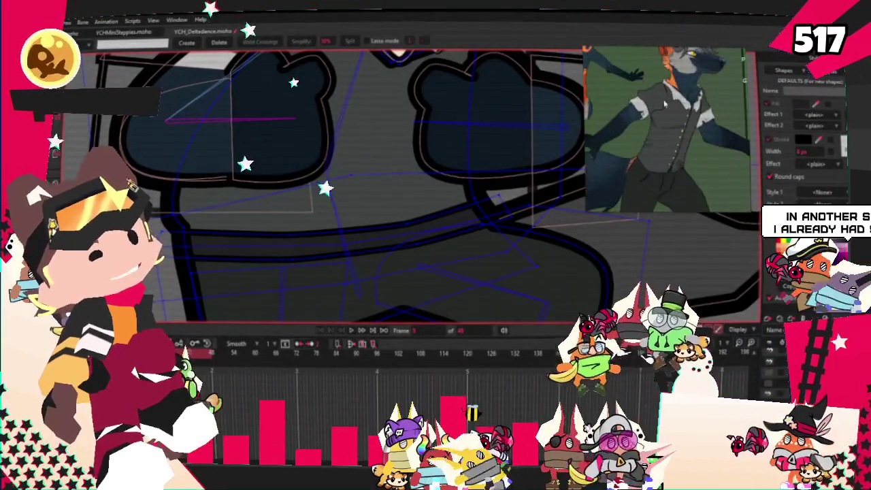
scroll(431, 122, down, 3)
scroll(433, 121, up, 3)
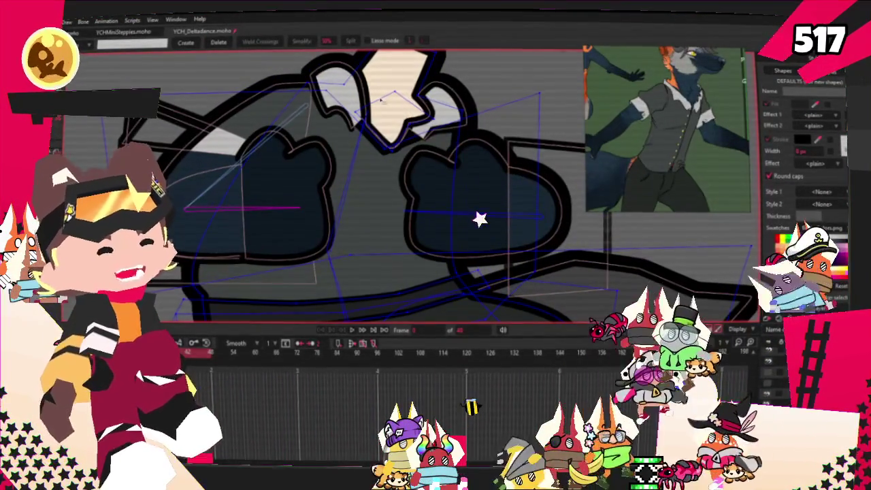
scroll(459, 131, down, 2)
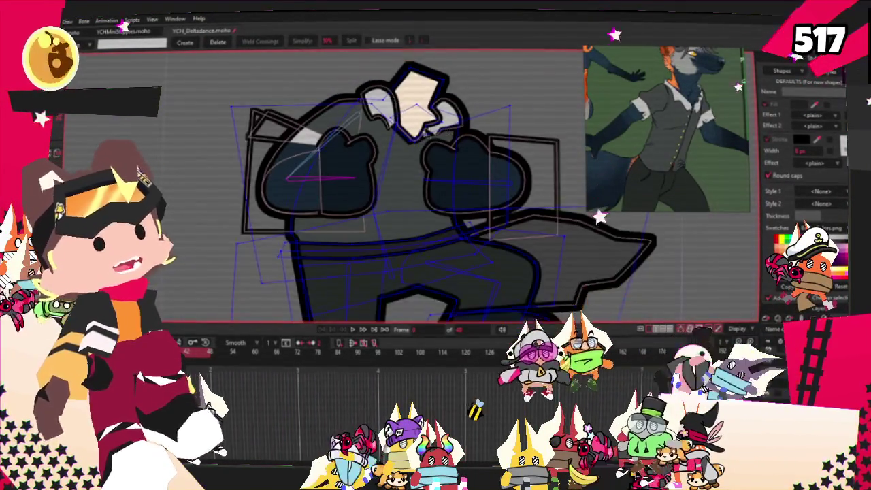
scroll(502, 179, up, 3)
scroll(502, 179, down, 2)
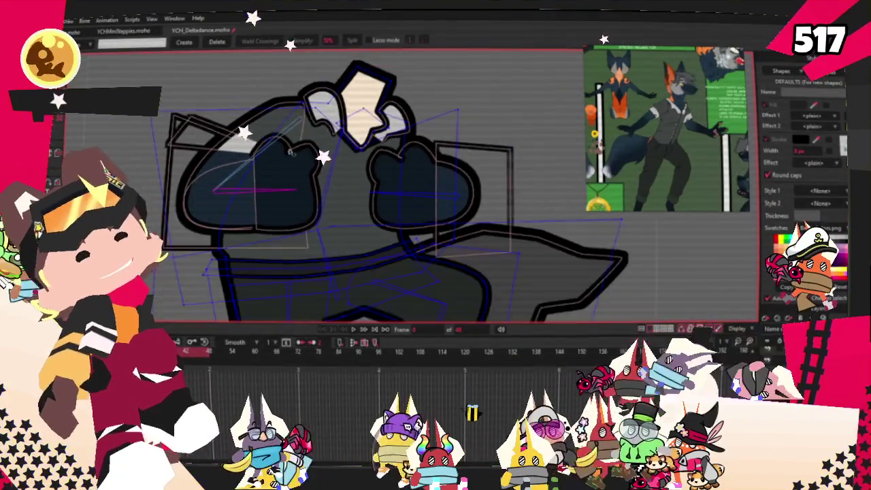
scroll(370, 273, up, 1)
scroll(180, 218, up, 2)
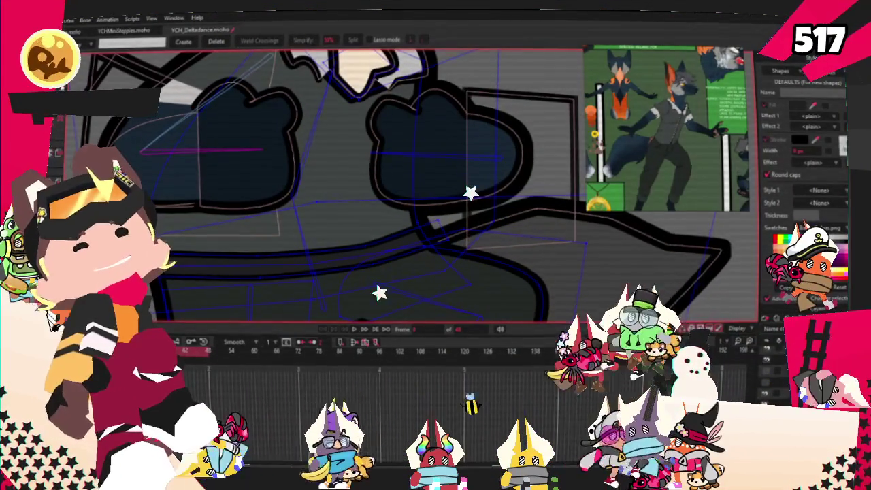
scroll(319, 270, up, 2)
drag(327, 240, 340, 76)
- Stretch the peak into a tall spike, then undo the stretch
scroll(340, 76, down, 2)
scroll(363, 209, up, 2)
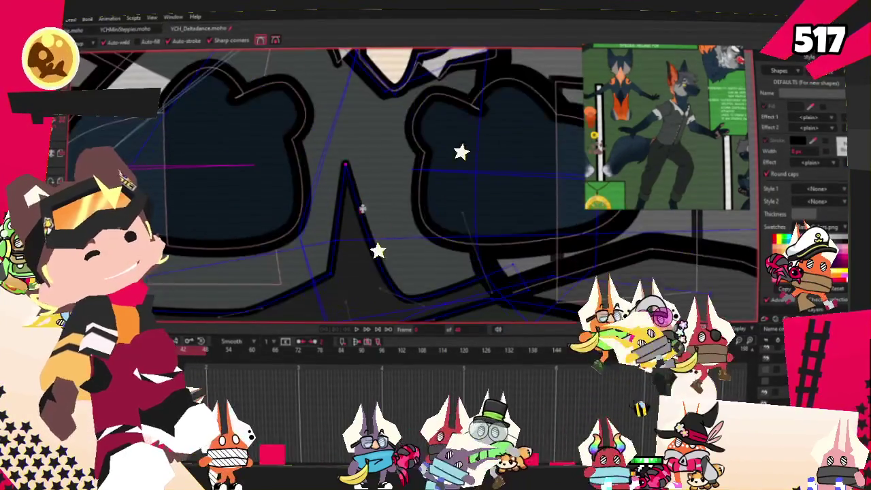
scroll(362, 209, down, 3)
scroll(373, 251, up, 2)
drag(364, 204, 390, 136)
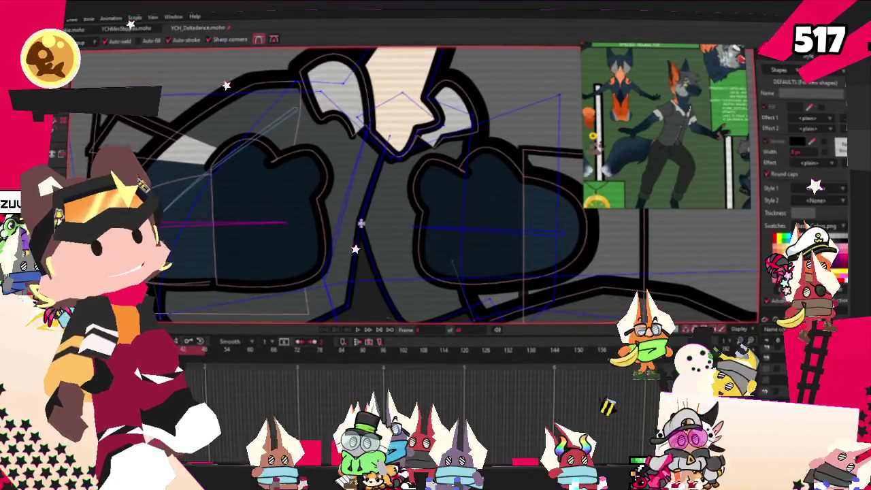
scroll(376, 232, down, 3)
scroll(383, 171, up, 4)
key(ctrl+z)
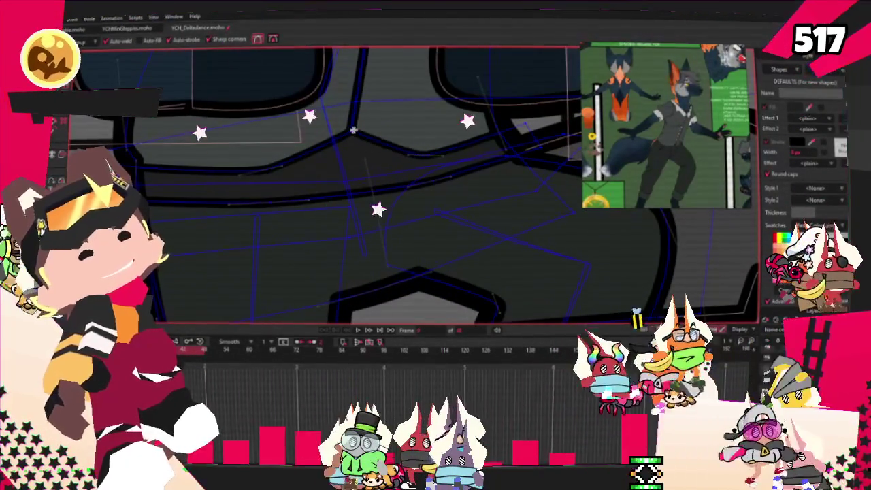
- Bend the outline between the hands downward and raise a vertex to follow the vest shape
scroll(410, 137, up, 2)
scroll(410, 137, up, 1)
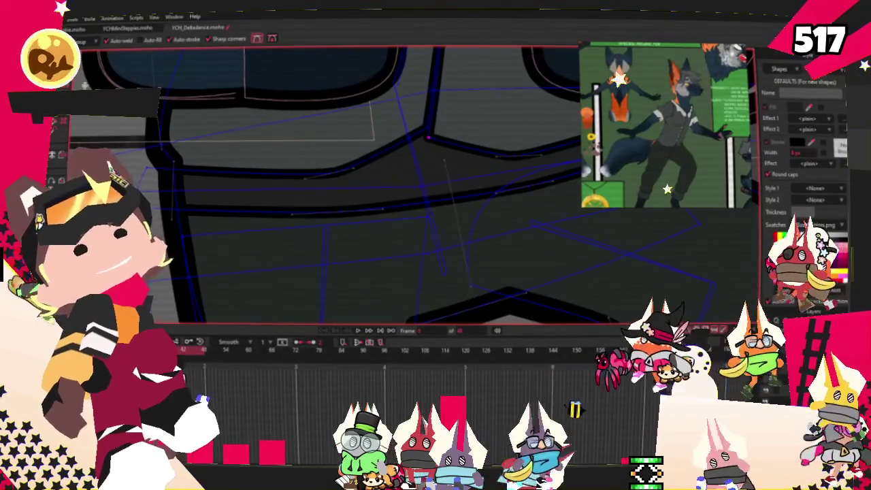
drag(340, 190, 332, 210)
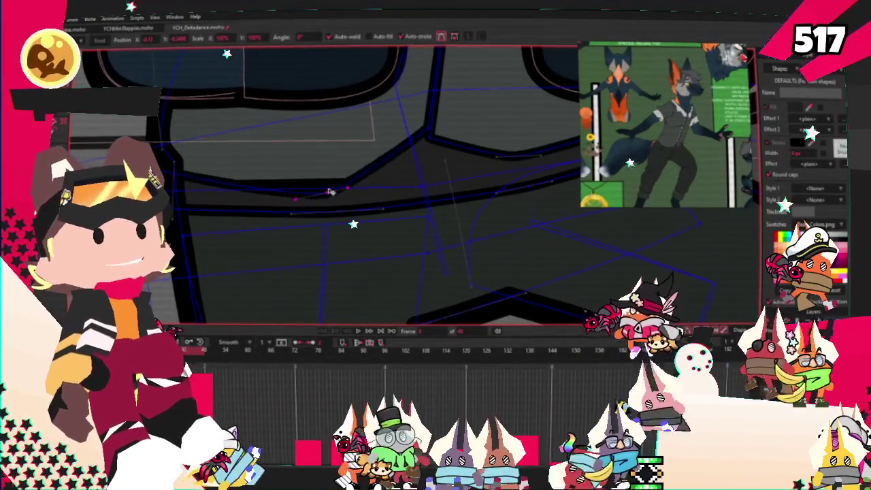
scroll(382, 184, down, 1)
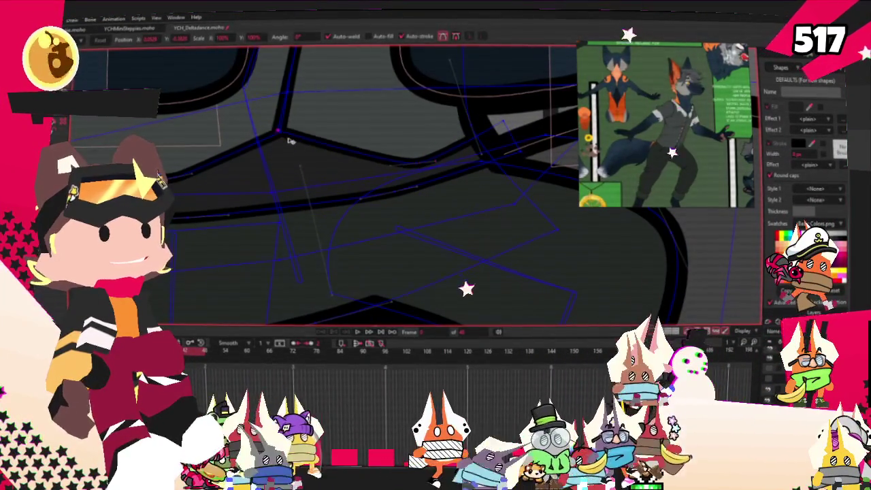
drag(278, 156, 288, 136)
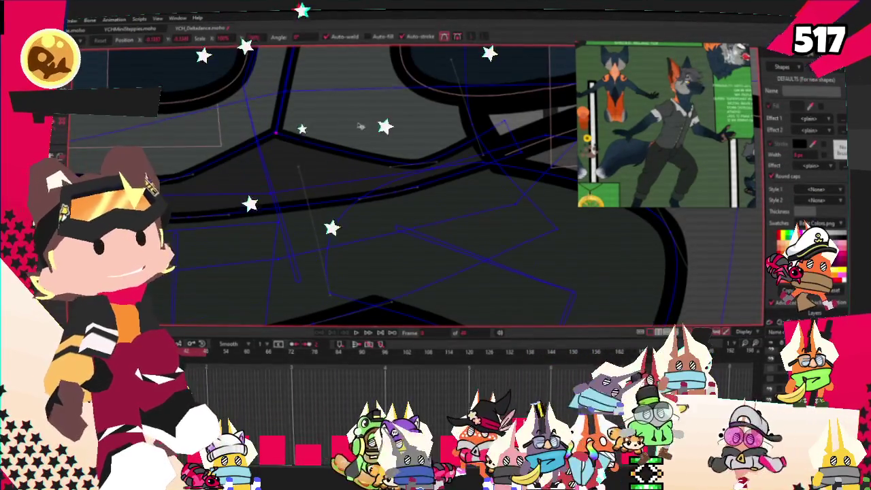
scroll(359, 126, up, 2)
scroll(327, 128, down, 2)
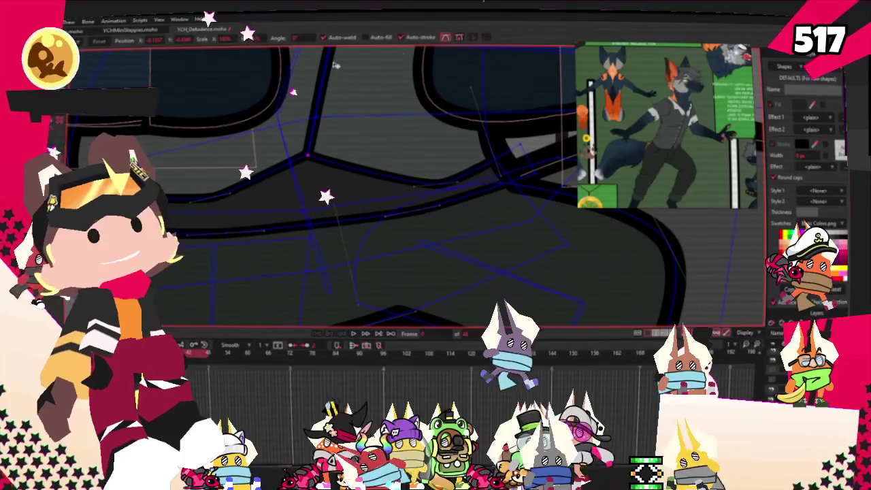
scroll(205, 204, up, 2)
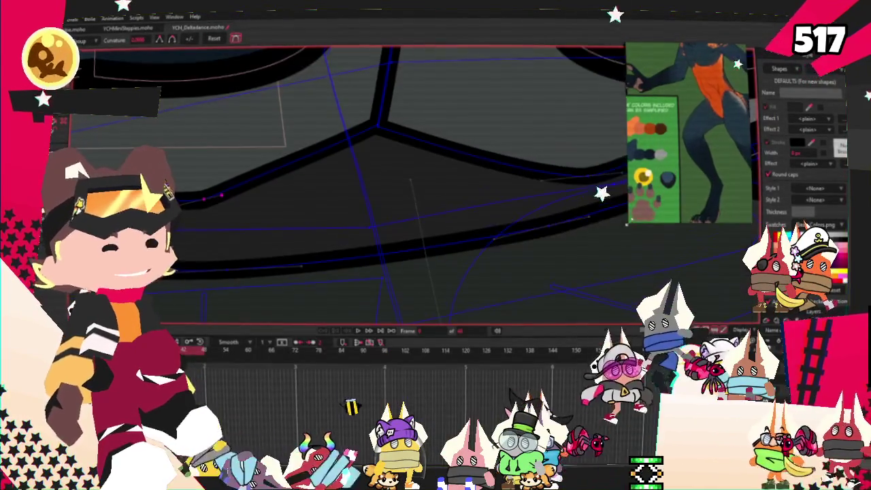
- Adjust the curvature of the shirt outline points between the hands to match the vest
scroll(340, 194, down, 3)
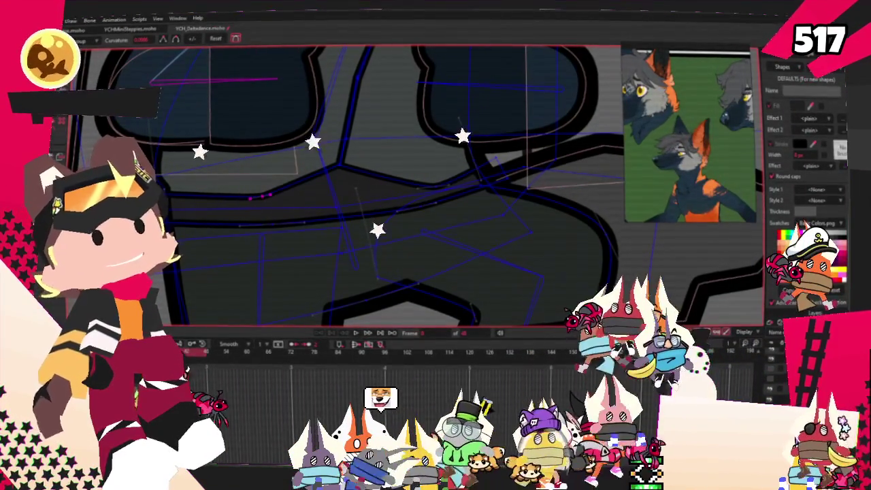
scroll(414, 219, down, 1)
scroll(414, 218, up, 2)
key(g)
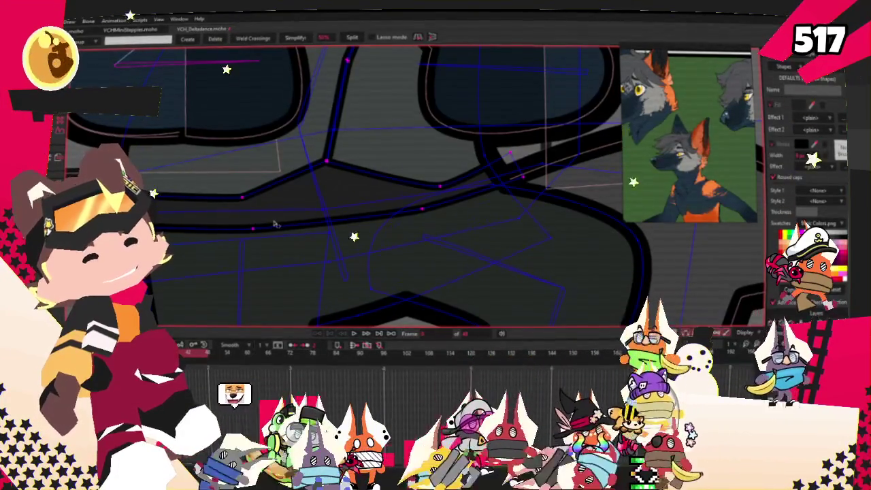
- Clear the point selection, then add points that kink the diagonal body stroke and pull a new stroke from it
scroll(307, 227, down, 2)
scroll(276, 223, down, 2)
scroll(276, 223, up, 2)
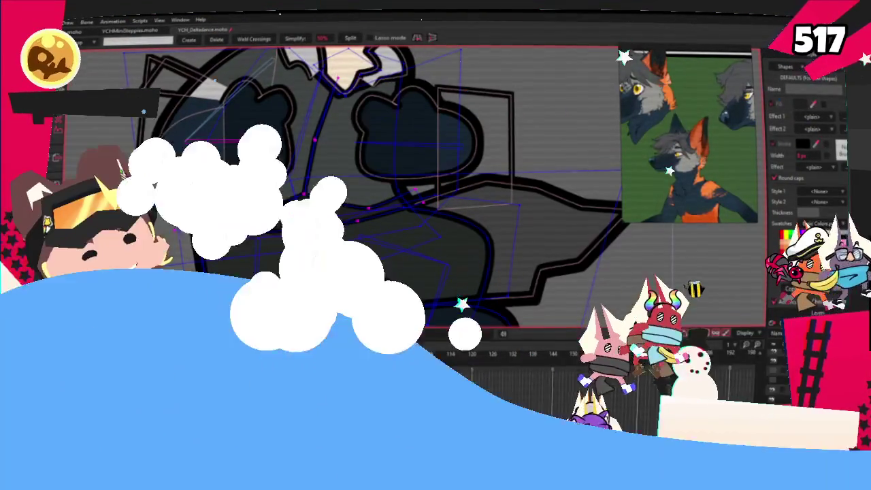
click(297, 210)
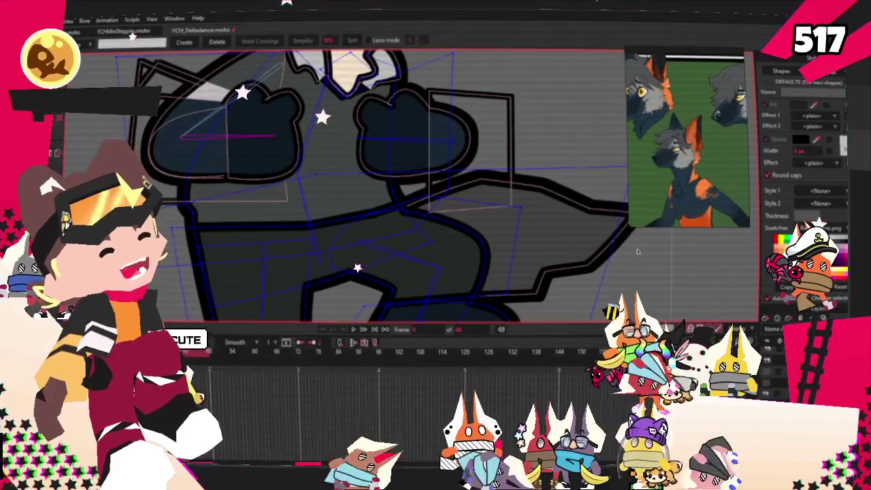
scroll(591, 87, down, 3)
scroll(590, 87, up, 3)
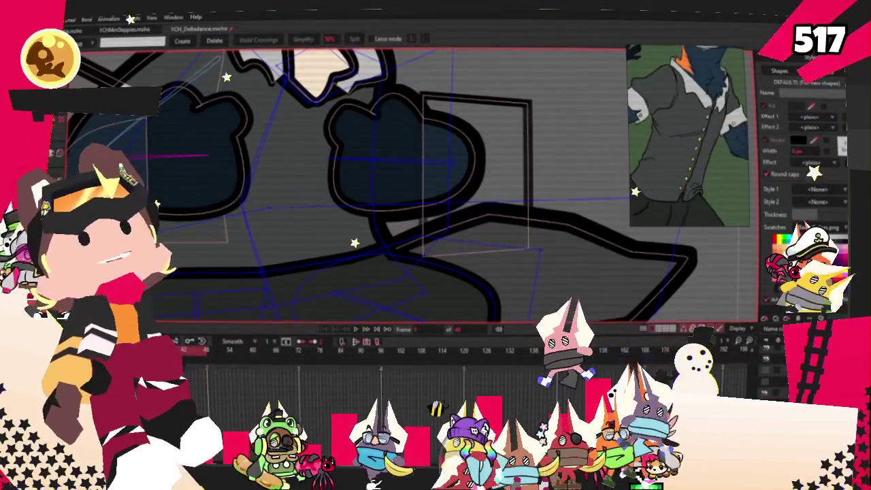
key(a)
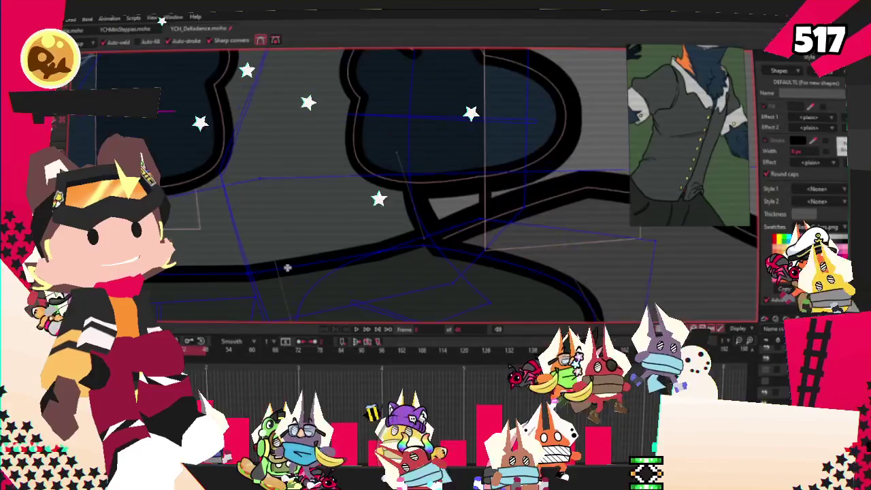
scroll(243, 139, up, 2)
drag(324, 200, 271, 270)
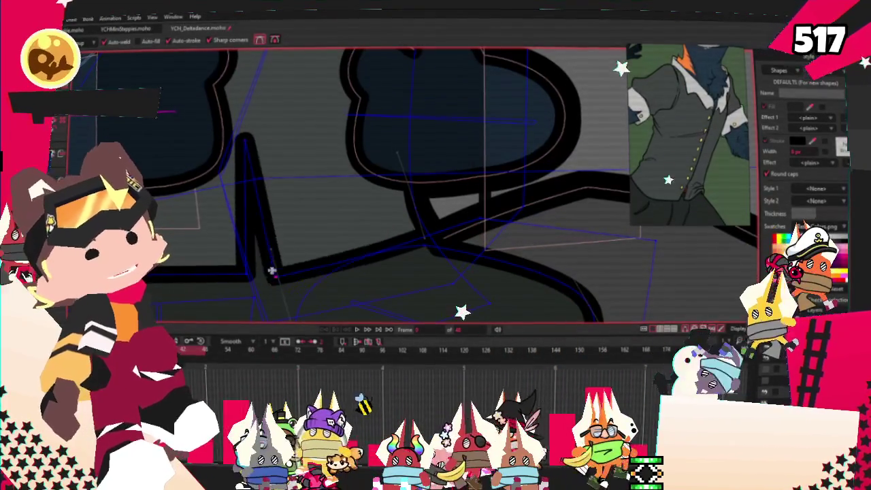
scroll(271, 270, up, 3)
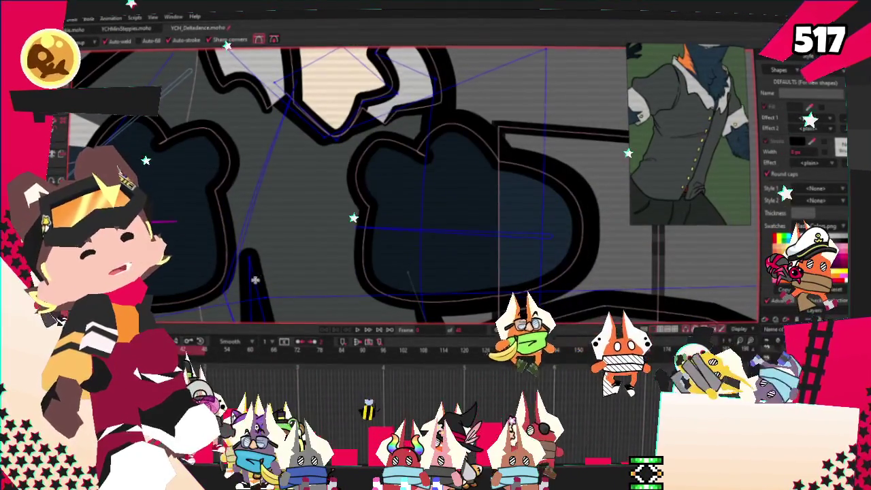
mouse_move(258, 281)
mouse_down()
mouse_move(301, 98)
mouse_move(324, 147)
mouse_up()
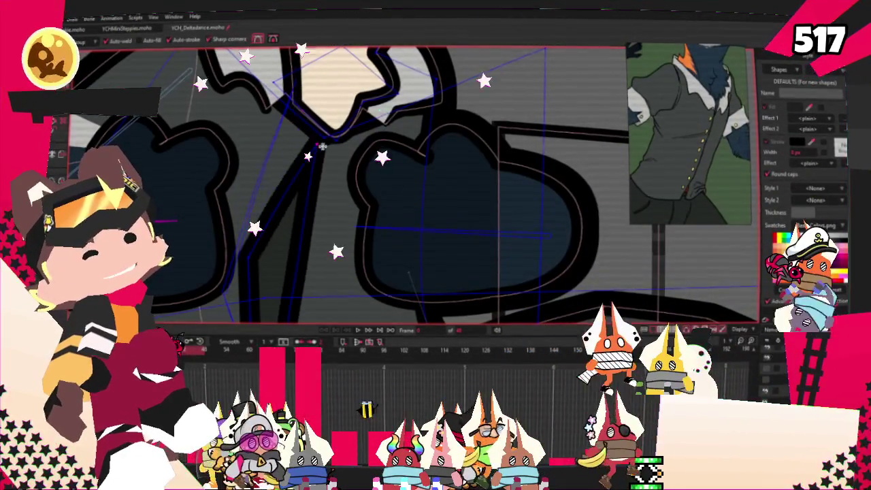
drag(313, 198, 255, 274)
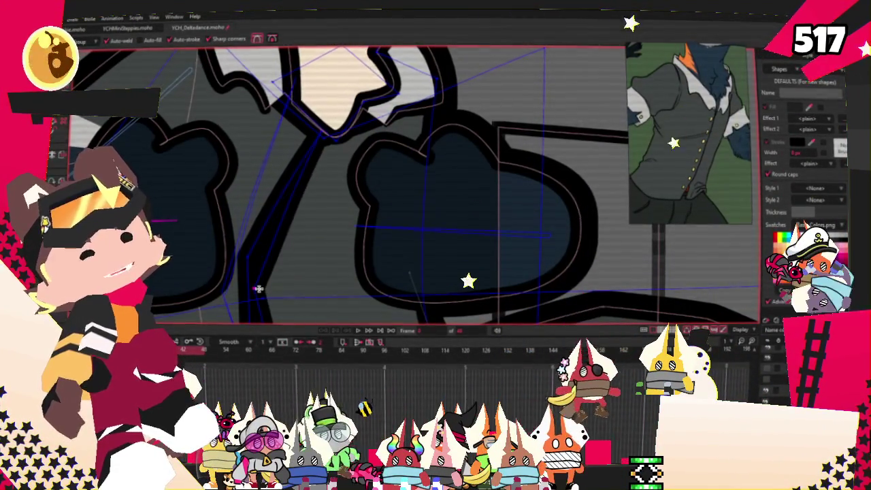
- Bend the middle shape's top stroke down into a vest-style point between the hands
scroll(259, 288, down, 3)
scroll(259, 289, up, 2)
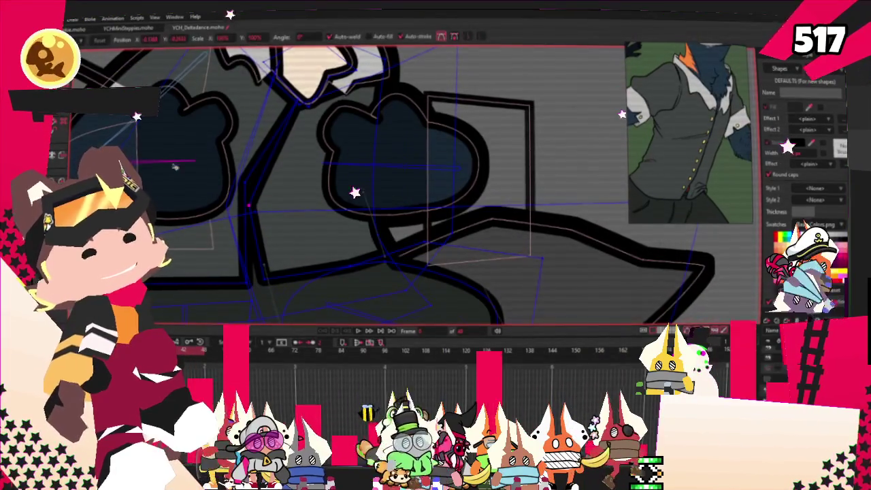
scroll(174, 167, up, 2)
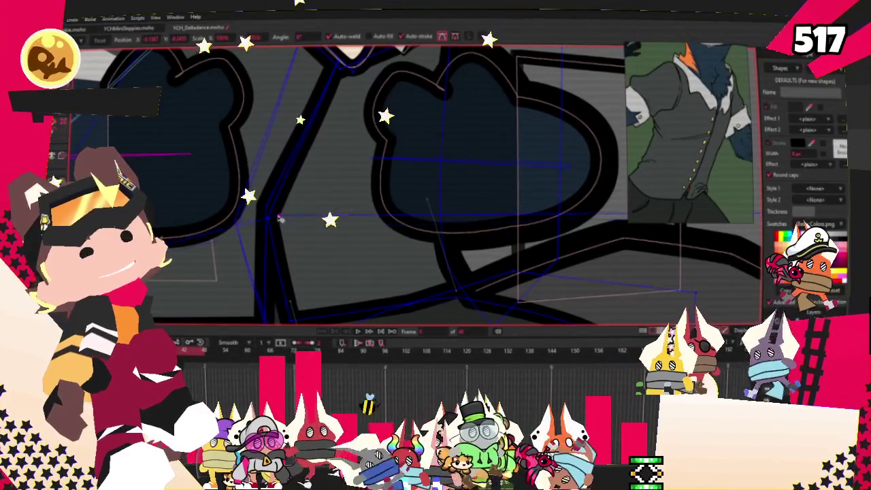
scroll(279, 217, up, 2)
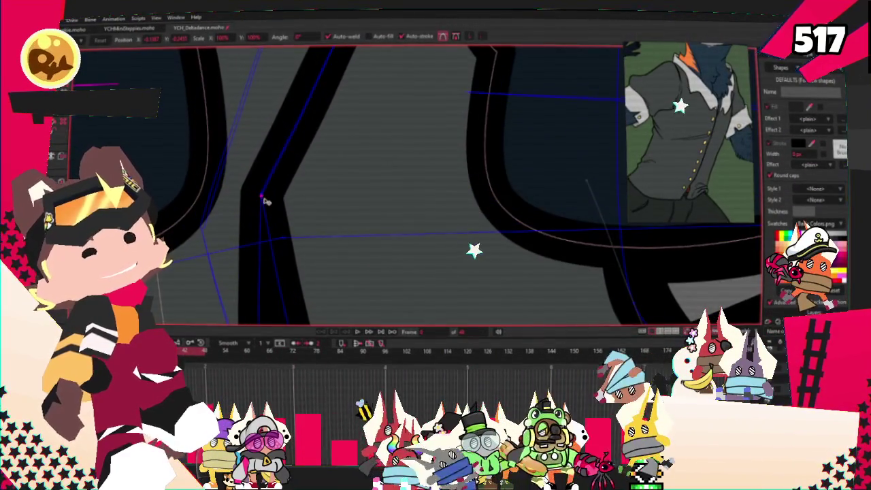
scroll(265, 200, down, 3)
scroll(320, 150, up, 1)
scroll(374, 98, up, 1)
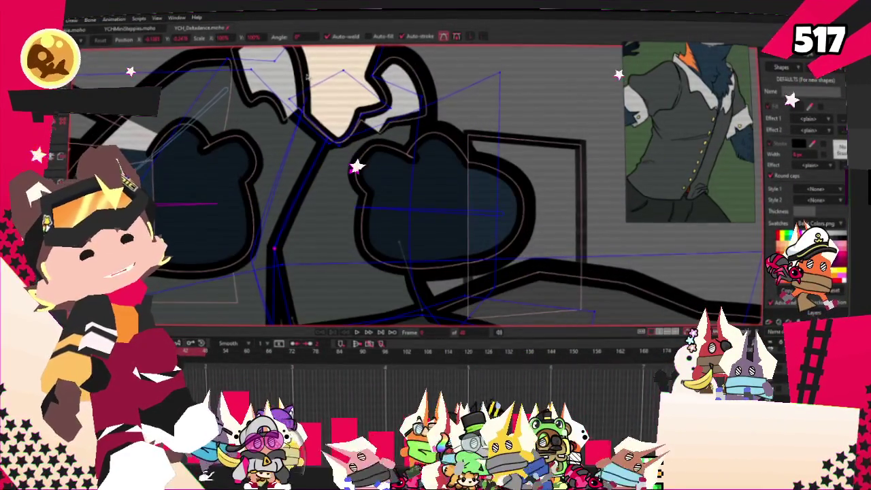
scroll(309, 102, up, 1)
scroll(312, 132, up, 1)
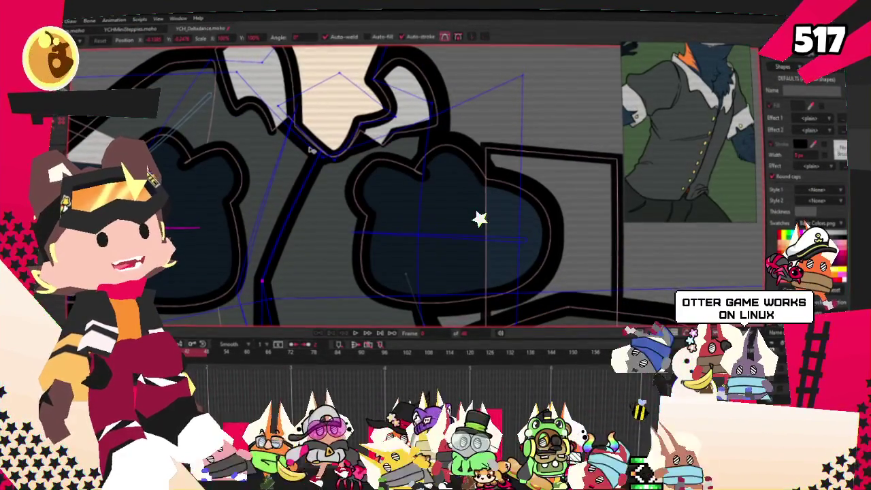
scroll(320, 160, down, 3)
scroll(343, 182, up, 1)
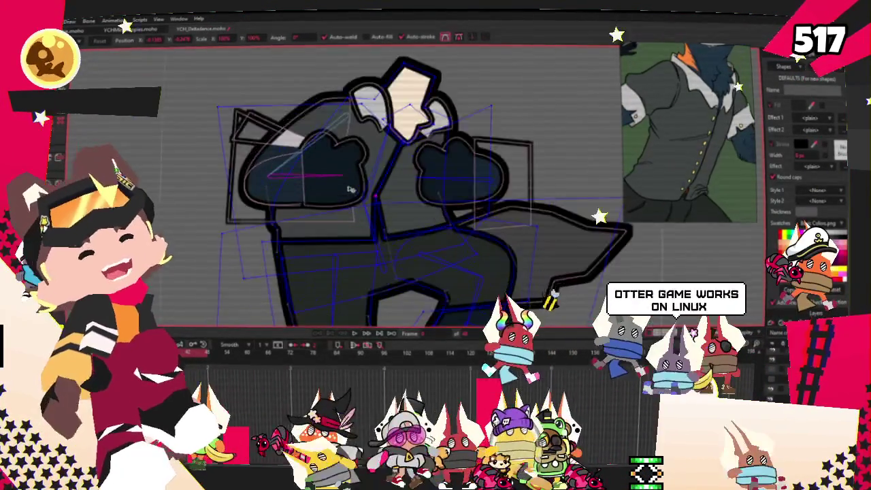
scroll(349, 189, up, 1)
scroll(327, 183, up, 1)
scroll(257, 171, up, 1)
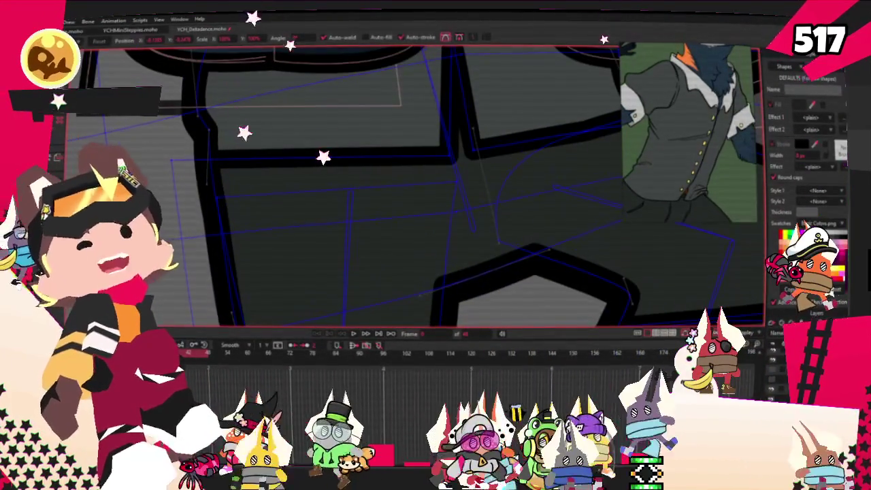
key(a)
drag(279, 153, 279, 199)
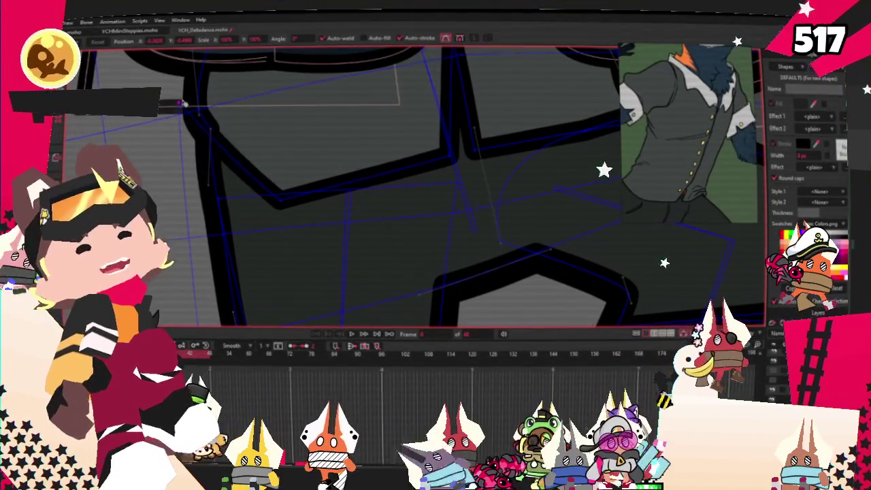
scroll(232, 143, up, 1)
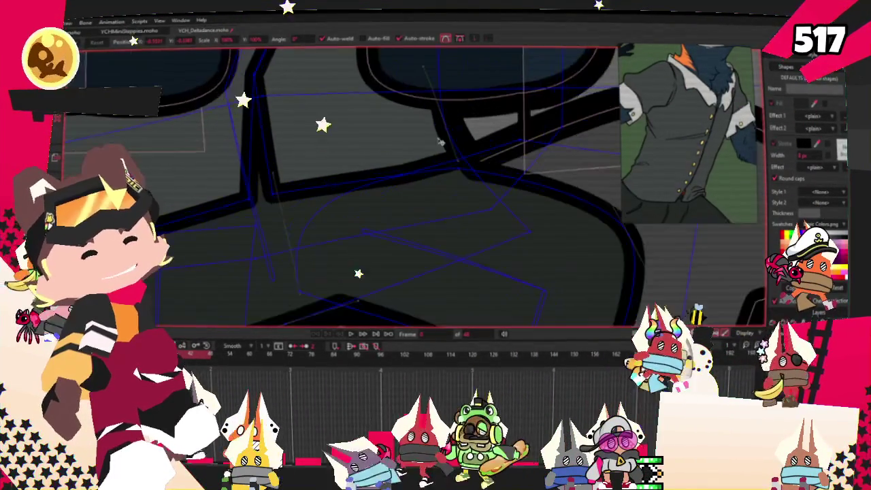
scroll(408, 197, up, 1)
scroll(467, 204, down, 1)
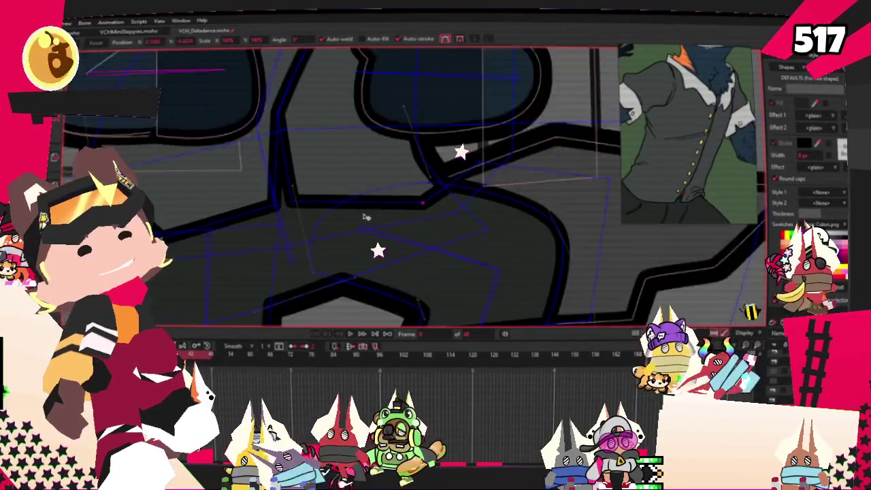
scroll(363, 213, down, 1)
scroll(343, 197, down, 1)
scroll(321, 211, up, 1)
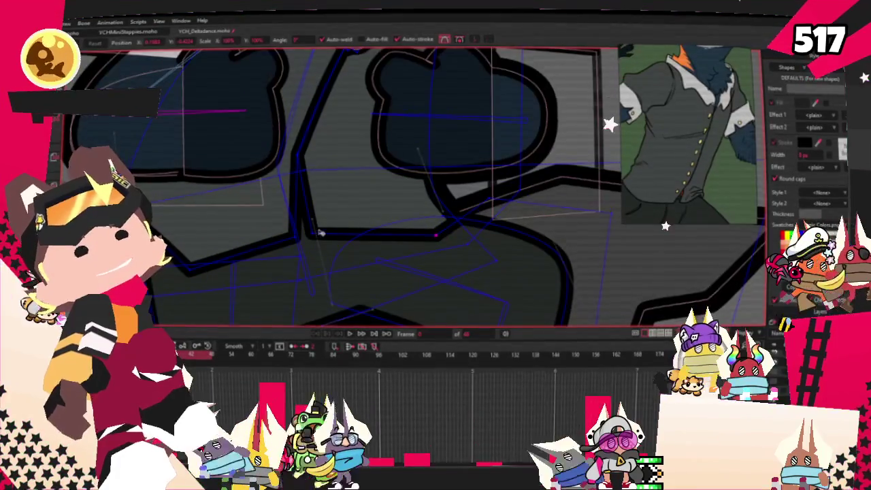
scroll(320, 233, up, 1)
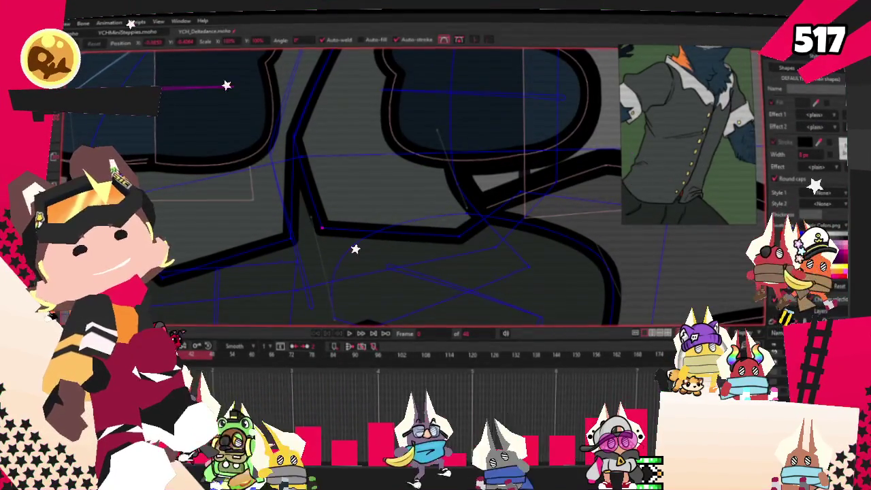
scroll(302, 154, up, 2)
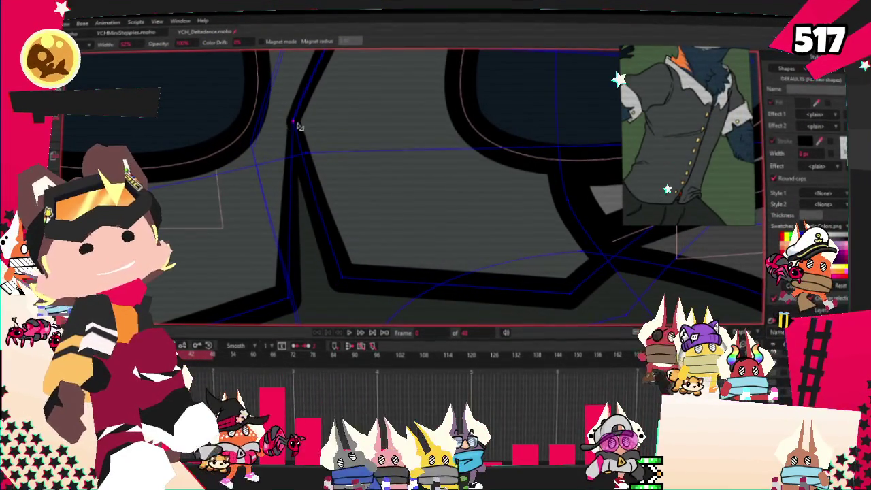
scroll(204, 225, down, 2)
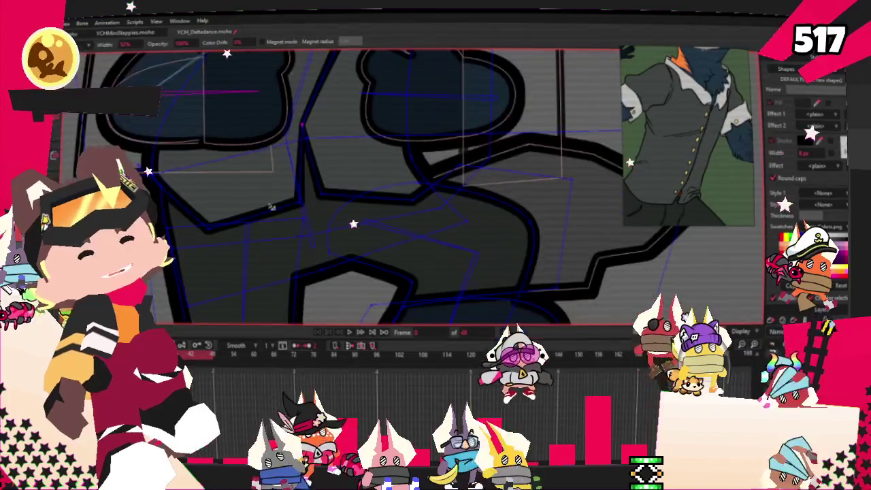
scroll(183, 243, up, 2)
scroll(175, 247, down, 2)
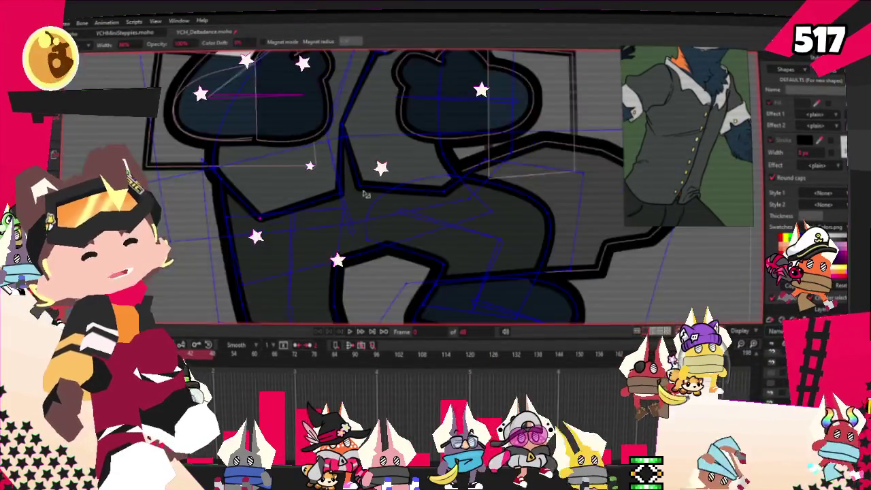
scroll(346, 164, down, 1)
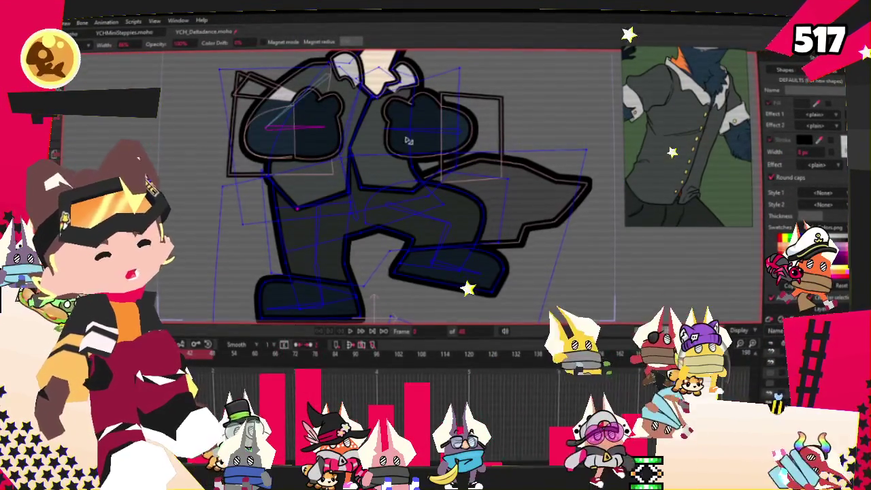
scroll(344, 164, down, 2)
scroll(344, 164, up, 2)
scroll(467, 118, up, 1)
scroll(468, 118, up, 1)
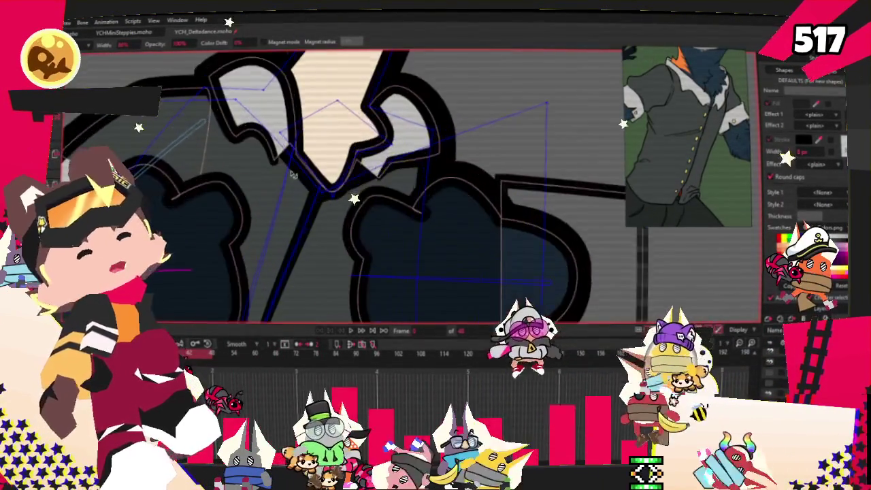
- Stretch the light-grey shape into a wider triangle and adjust the collar curve points
scroll(467, 117, up, 1)
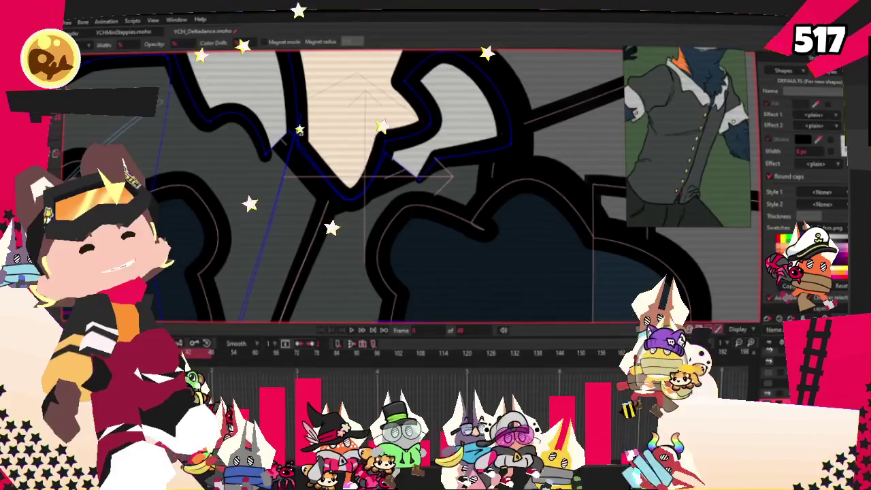
click(436, 173)
scroll(350, 208, down, 1)
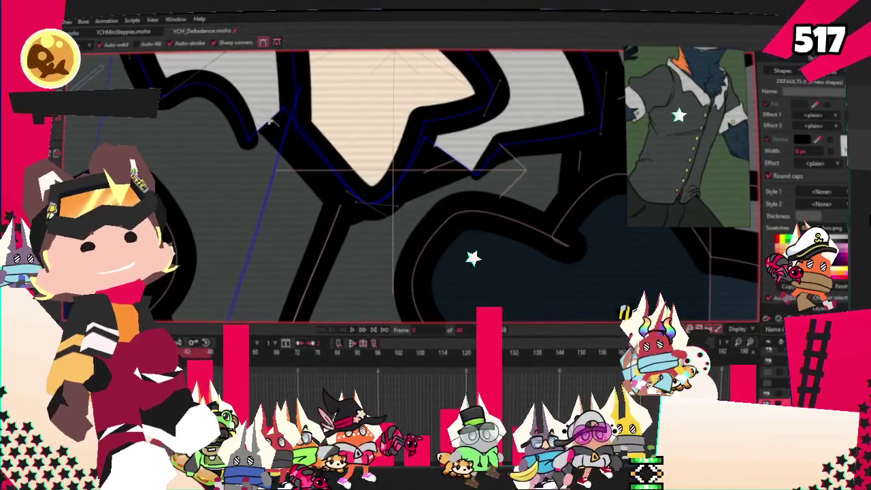
scroll(351, 207, up, 1)
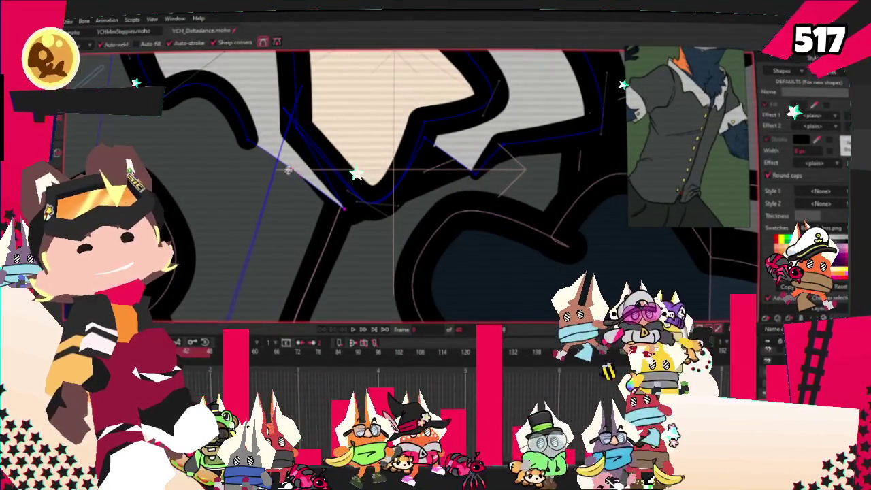
drag(342, 213, 242, 221)
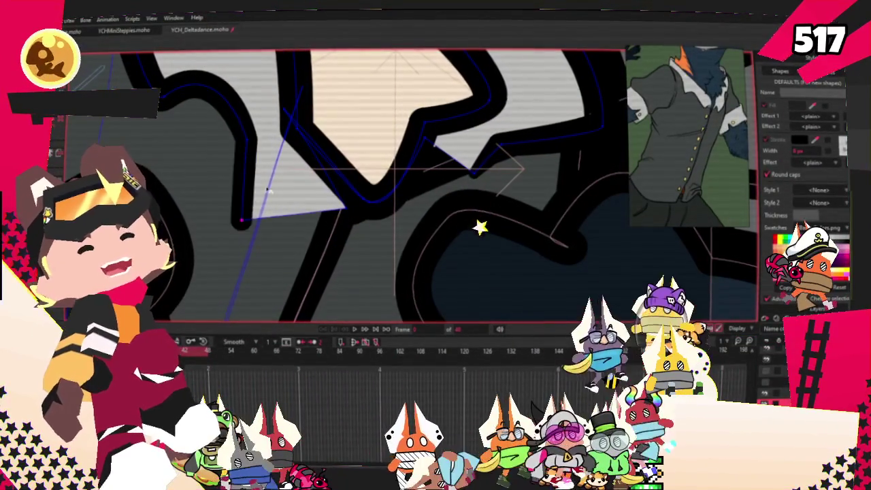
key(t)
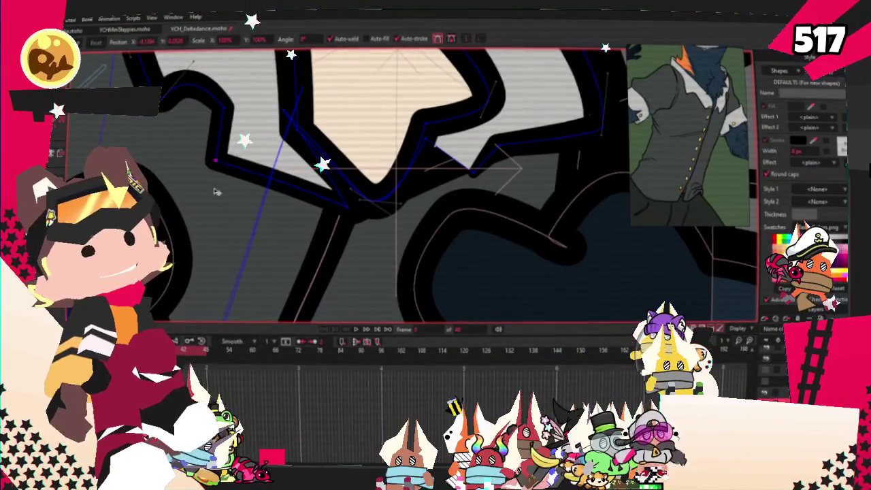
drag(217, 192, 121, 192)
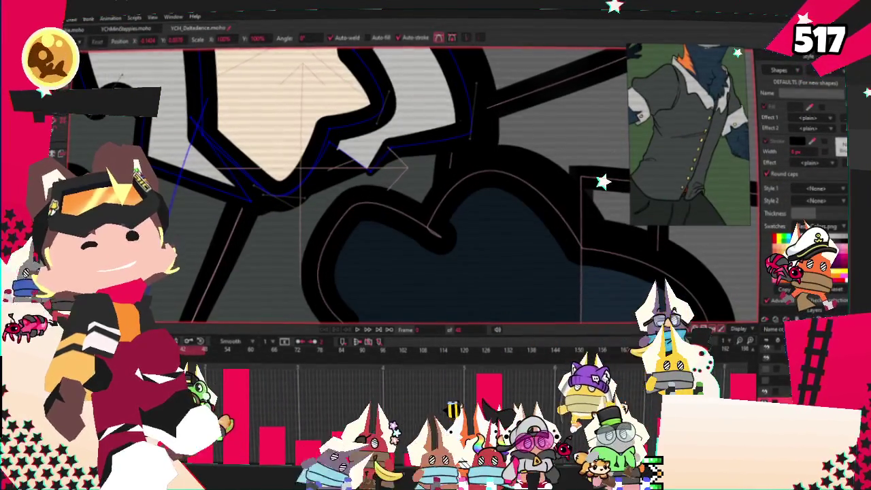
key(a)
scroll(351, 202, up, 2)
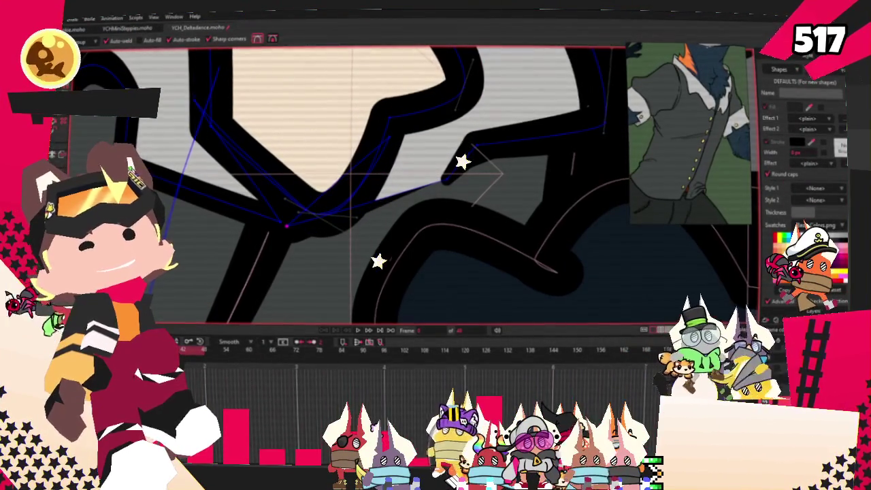
key(t)
drag(475, 186, 479, 209)
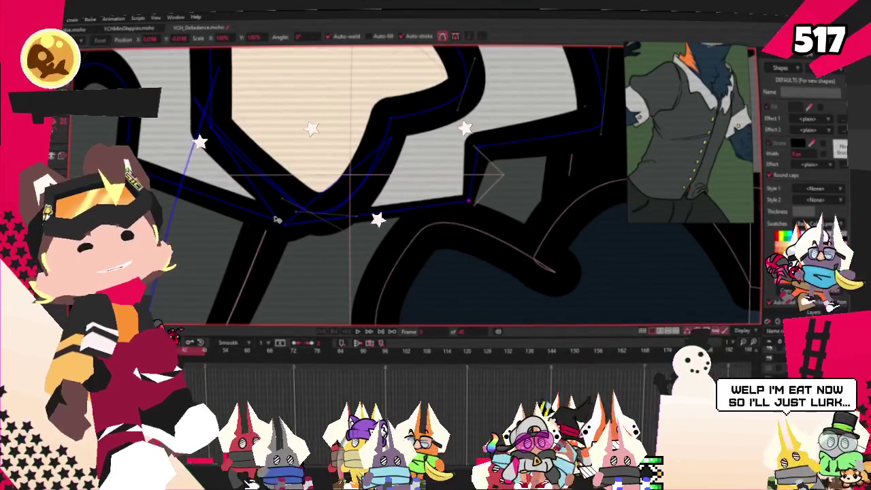
drag(282, 223, 306, 220)
- Jump to a later frame and play the dance animation to preview the colours
scroll(307, 222, down, 2)
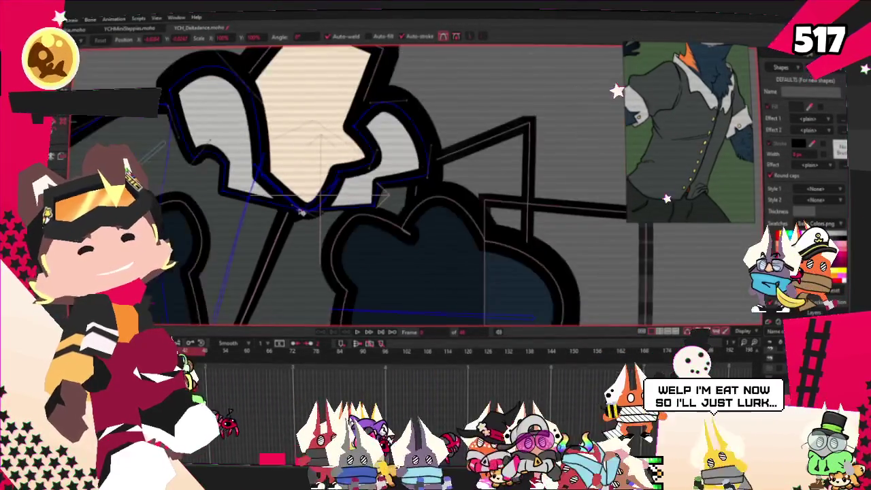
scroll(306, 218, down, 1)
scroll(306, 204, up, 1)
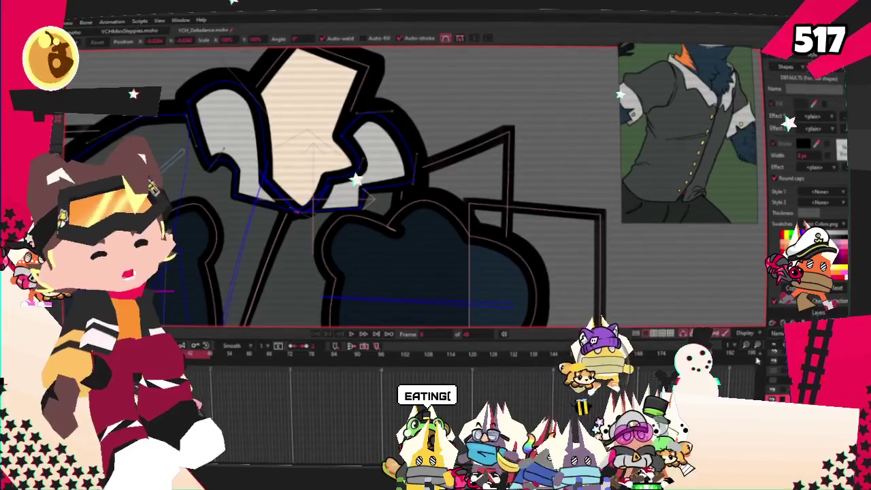
click(355, 354)
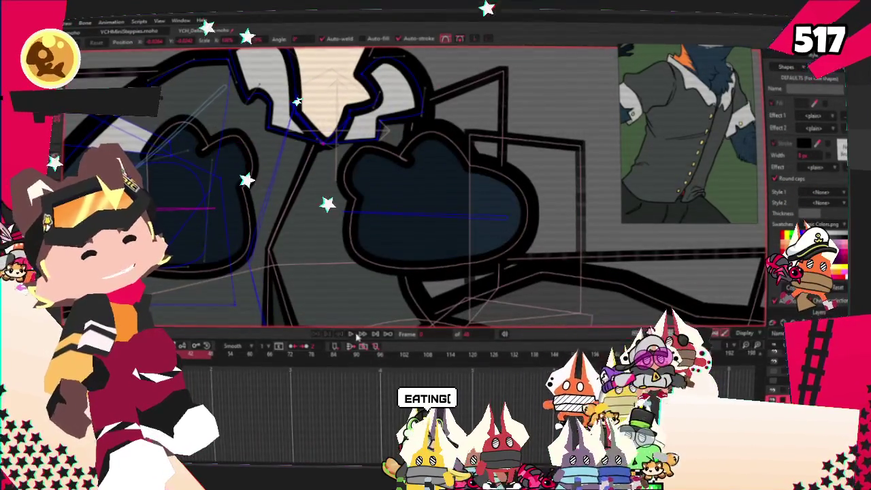
click(357, 337)
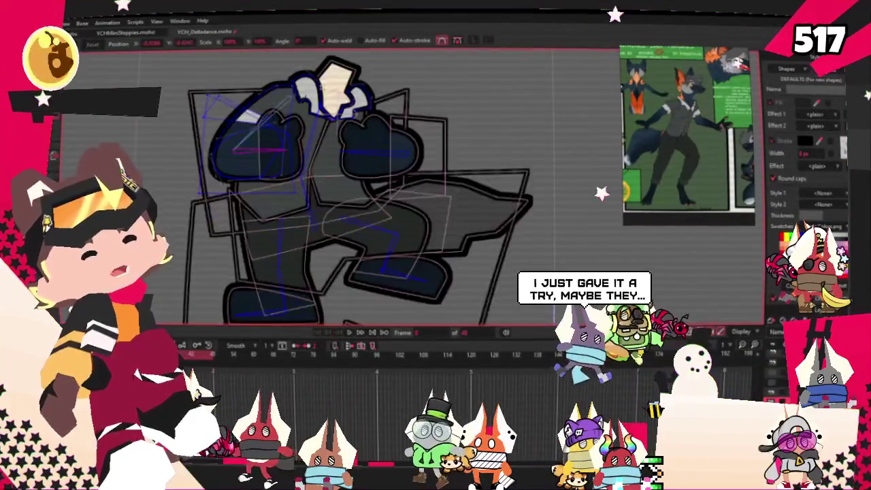
- Select the grey tail shape, fill it dark navy blue, then deselect it
key(g)
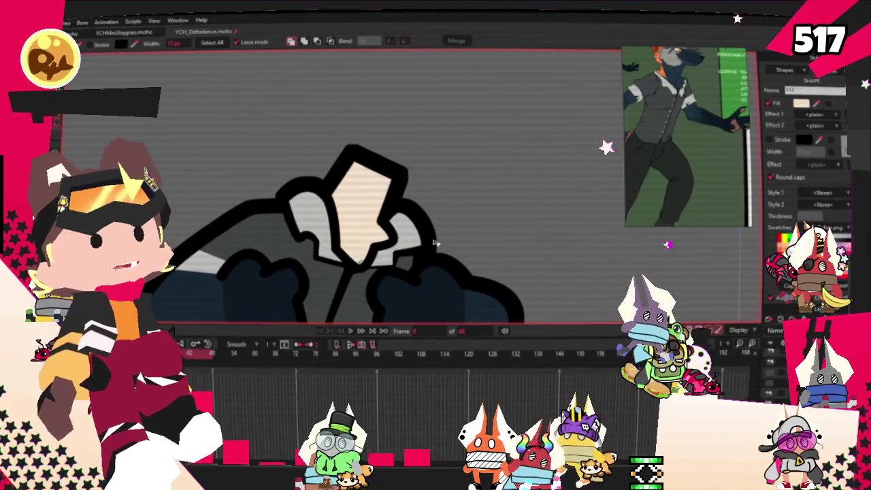
scroll(376, 203, up, 3)
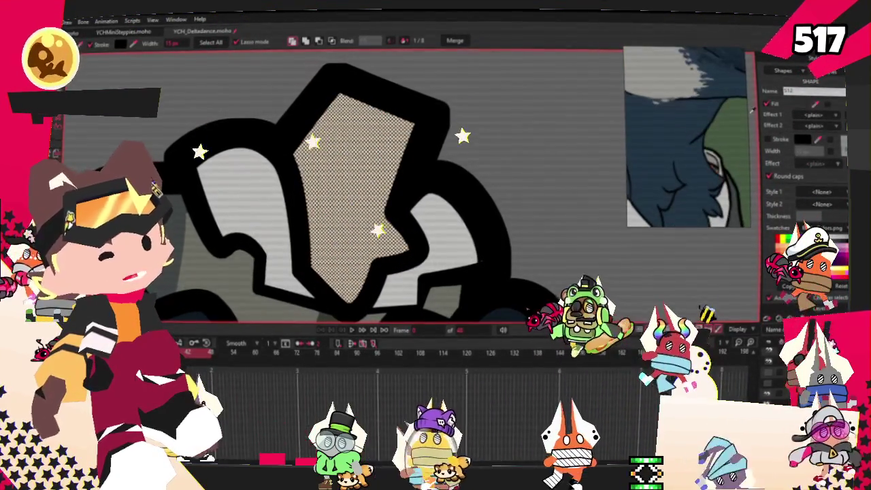
scroll(409, 153, down, 3)
scroll(408, 153, down, 3)
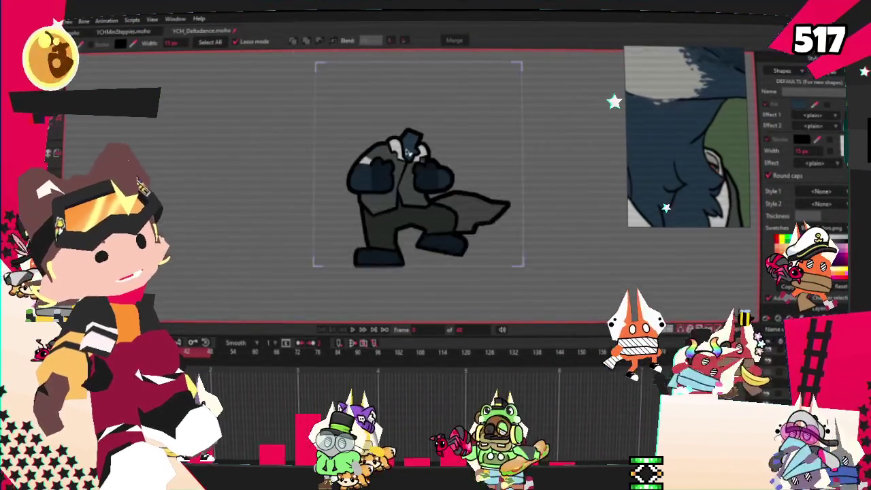
scroll(408, 153, up, 2)
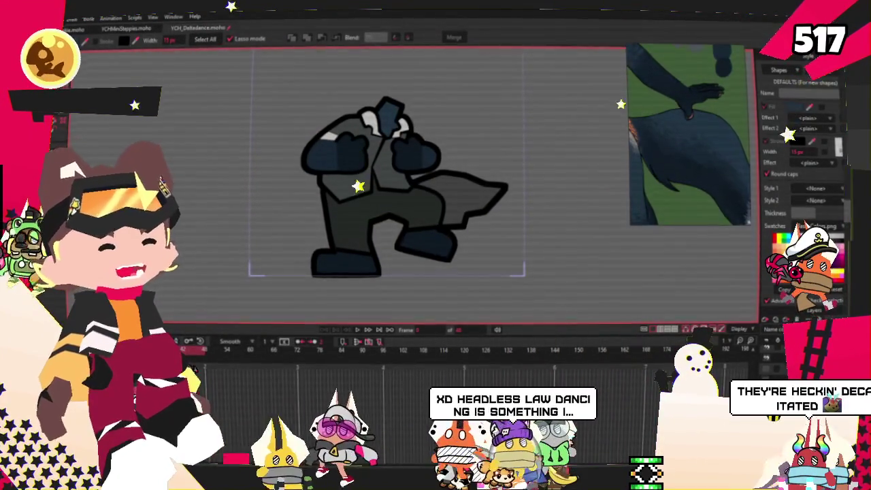
click(477, 194)
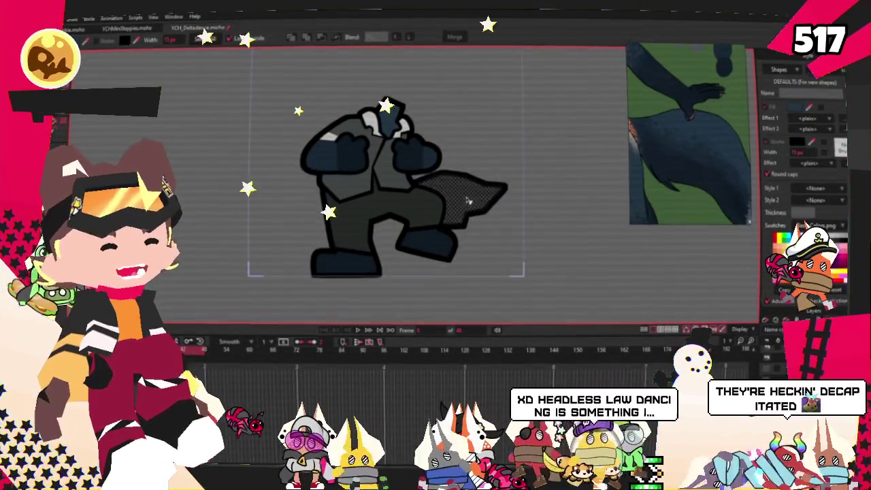
click(570, 222)
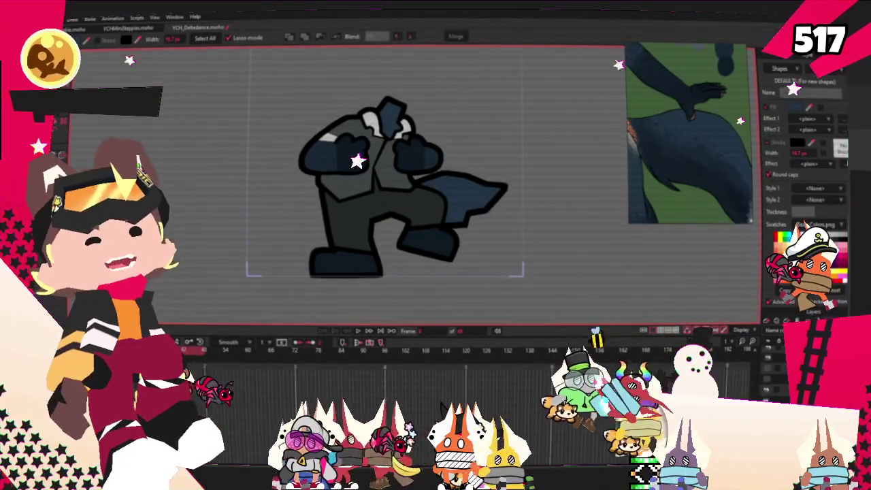
- Pull the tail's points to flatten its top edge into a blunt, squared-off tip
key(t)
scroll(410, 155, up, 5)
scroll(410, 155, up, 5)
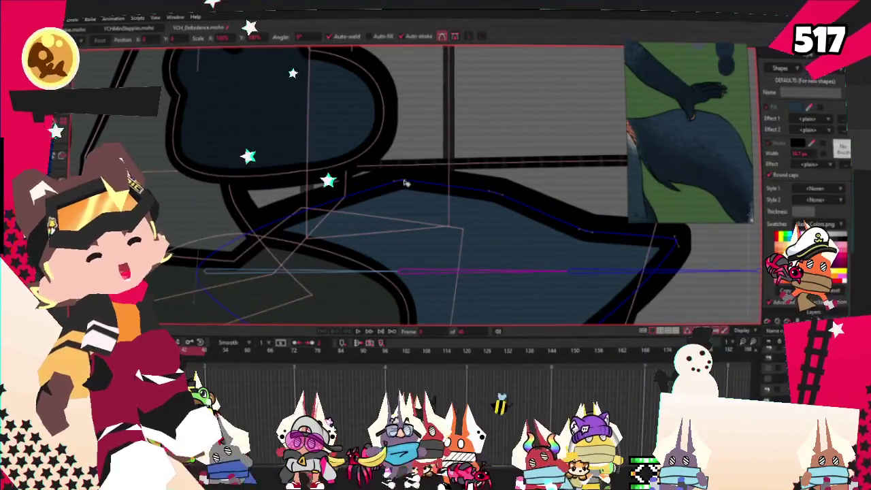
scroll(385, 157, down, 4)
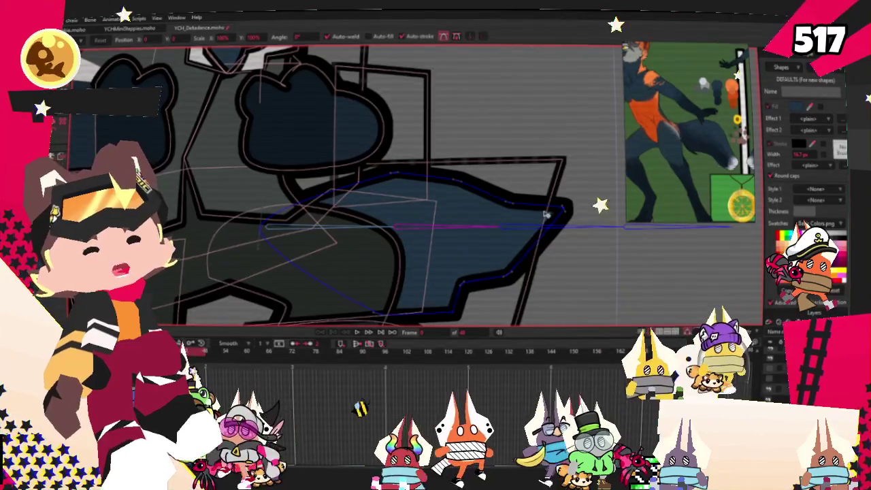
scroll(547, 215, up, 2)
click(375, 220)
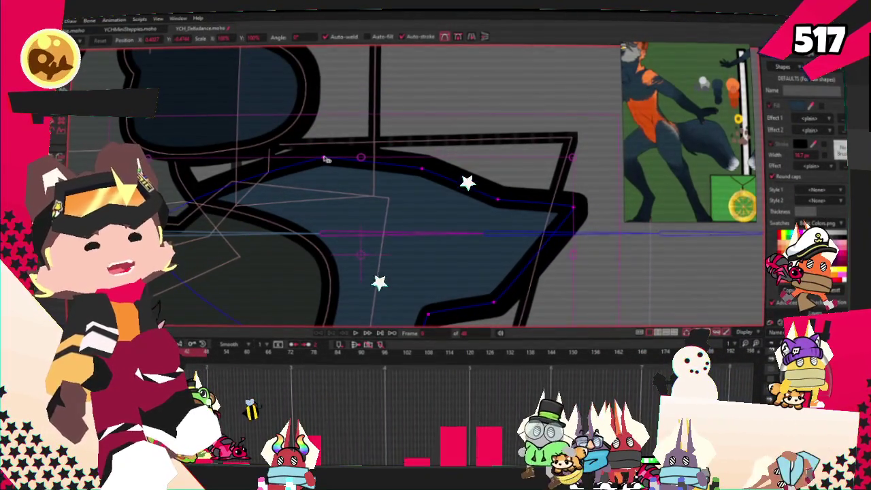
scroll(449, 198, up, 1)
drag(422, 173, 428, 147)
scroll(427, 146, down, 2)
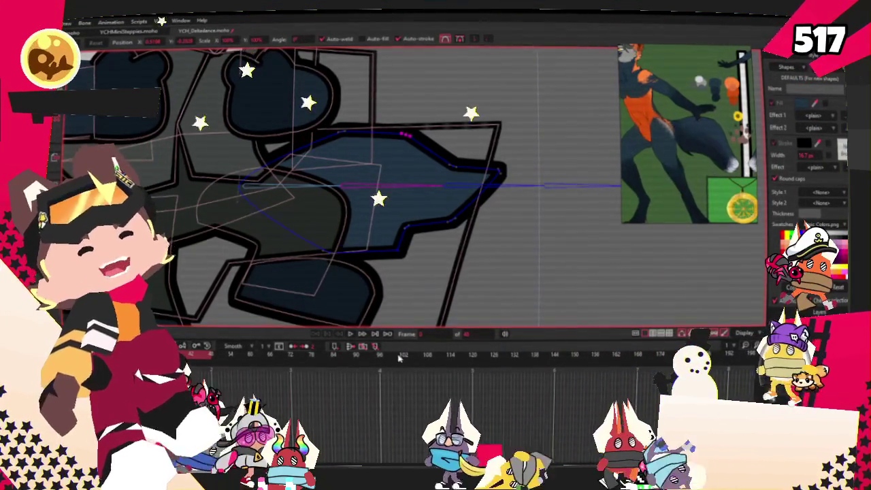
scroll(310, 249, up, 2)
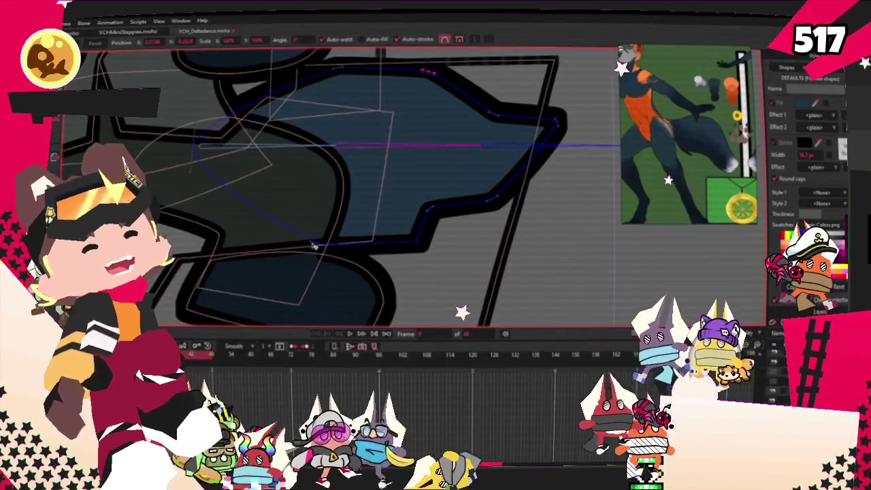
click(283, 246)
- Draw a rectangle over the tail to start its shading
scroll(285, 249, up, 1)
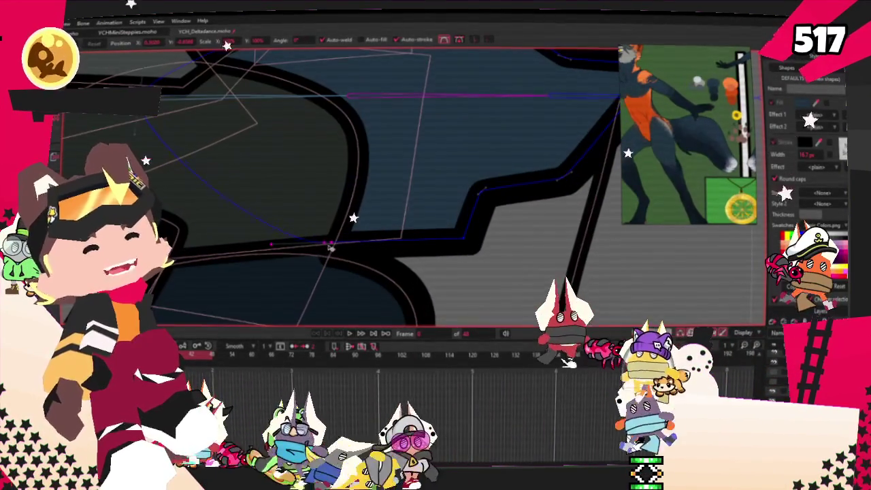
scroll(465, 228, down, 2)
scroll(466, 228, up, 3)
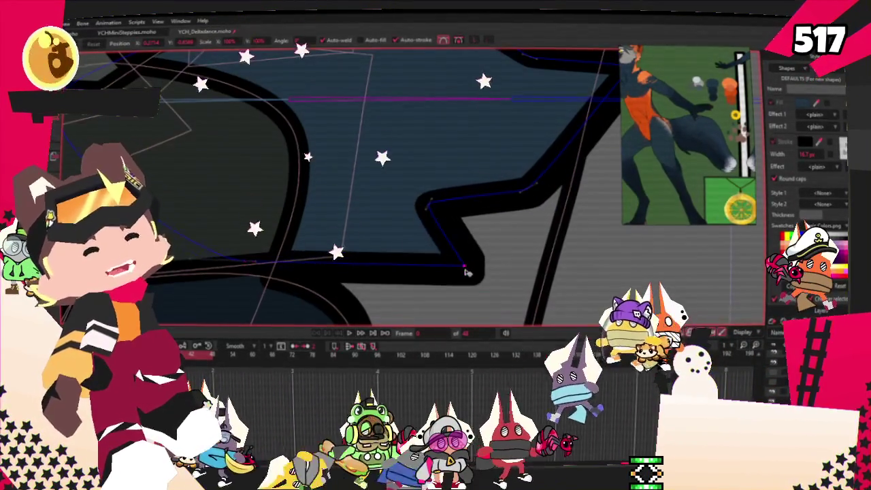
scroll(435, 211, down, 2)
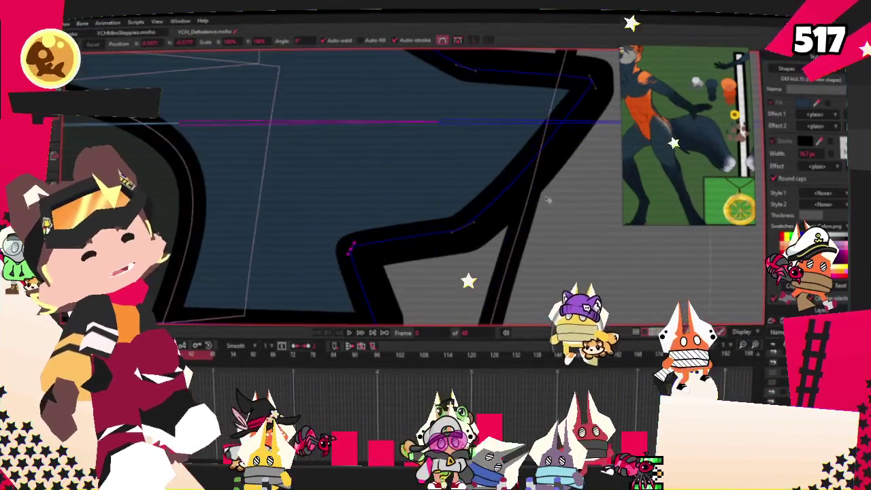
scroll(490, 251, down, 1)
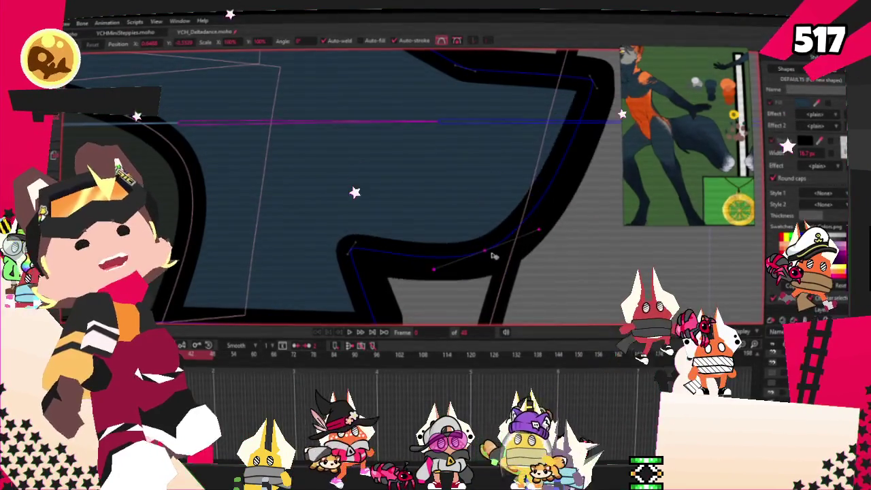
scroll(489, 251, down, 2)
scroll(490, 252, down, 2)
scroll(453, 191, down, 1)
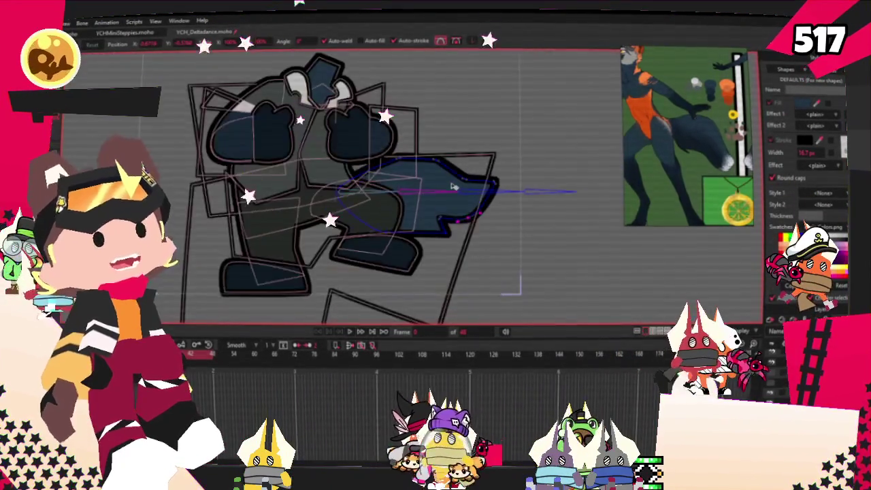
scroll(408, 163, up, 2)
scroll(405, 156, down, 1)
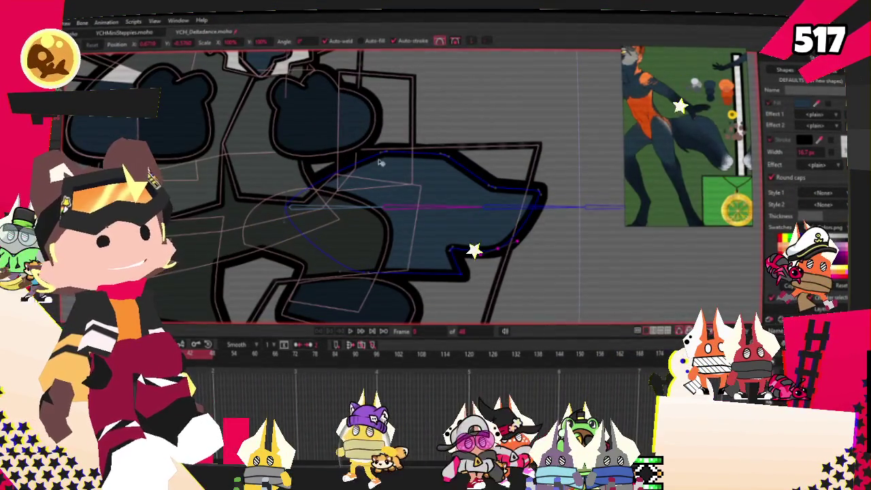
scroll(526, 86, down, 1)
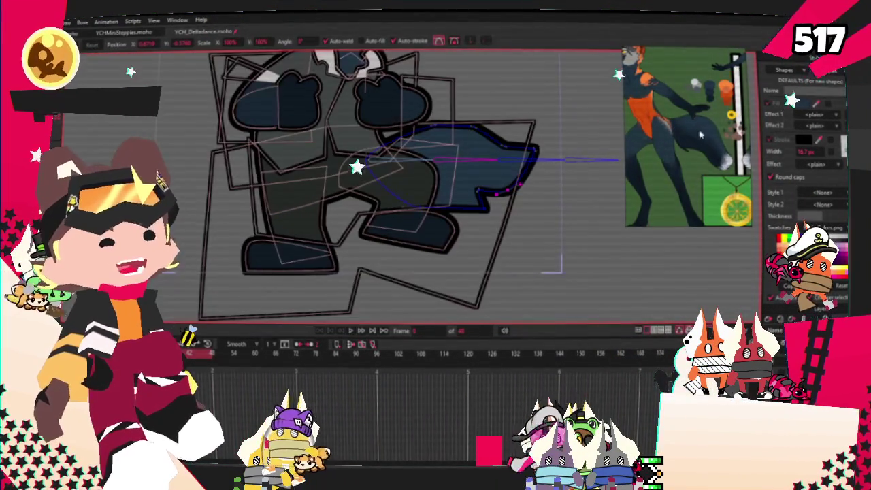
scroll(537, 147, up, 2)
scroll(537, 146, up, 1)
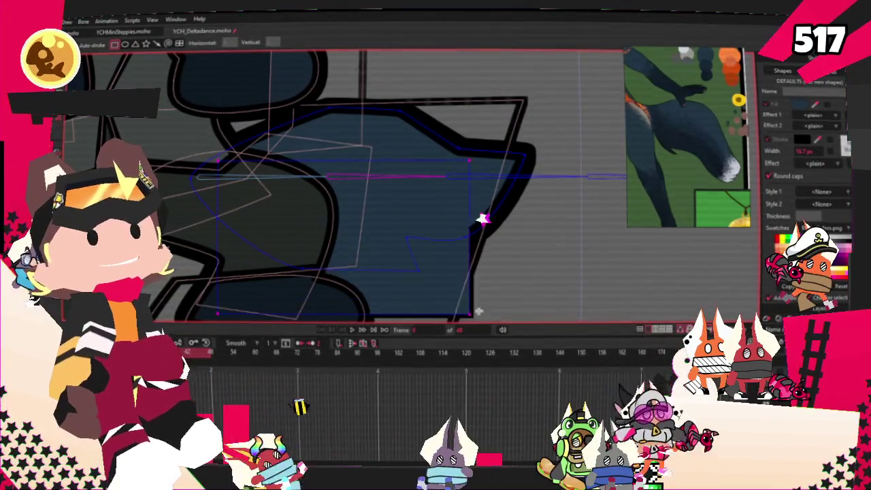
drag(216, 160, 517, 296)
- Fill the rectangle as a shading shape and shift its points down-left to cover the tail's lower half
key(g)
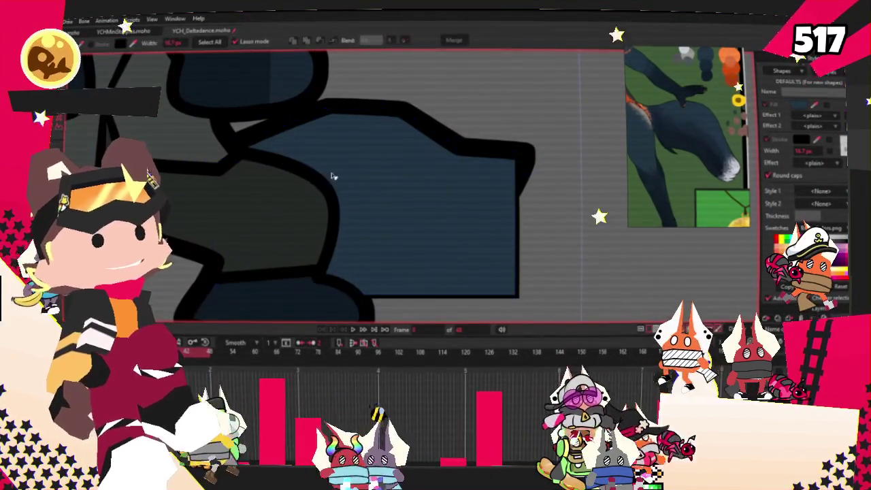
scroll(702, 139, up, 2)
scroll(701, 138, up, 1)
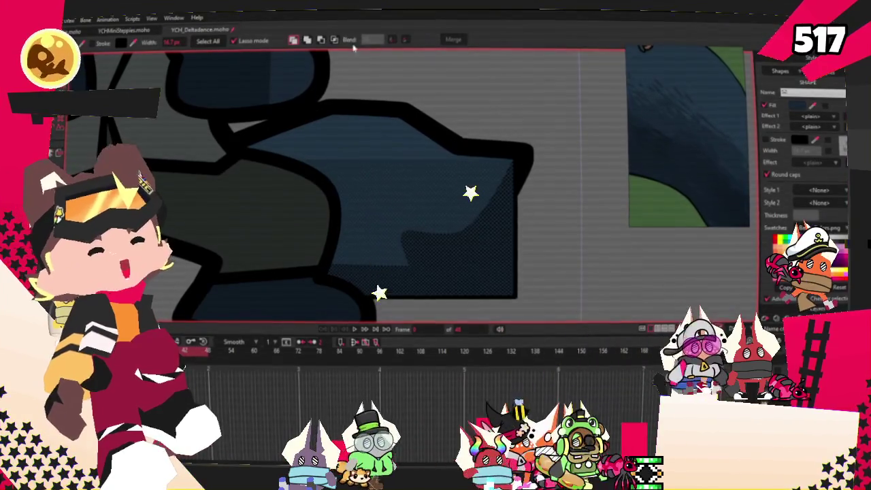
click(422, 204)
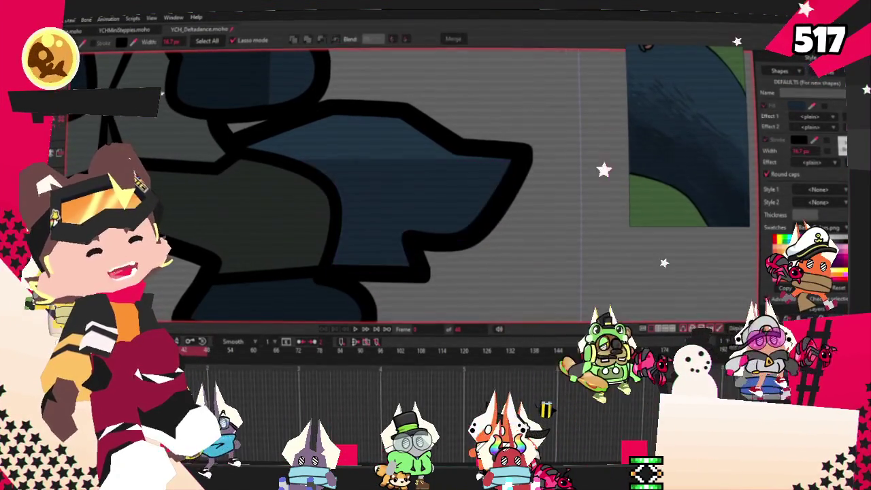
key(t)
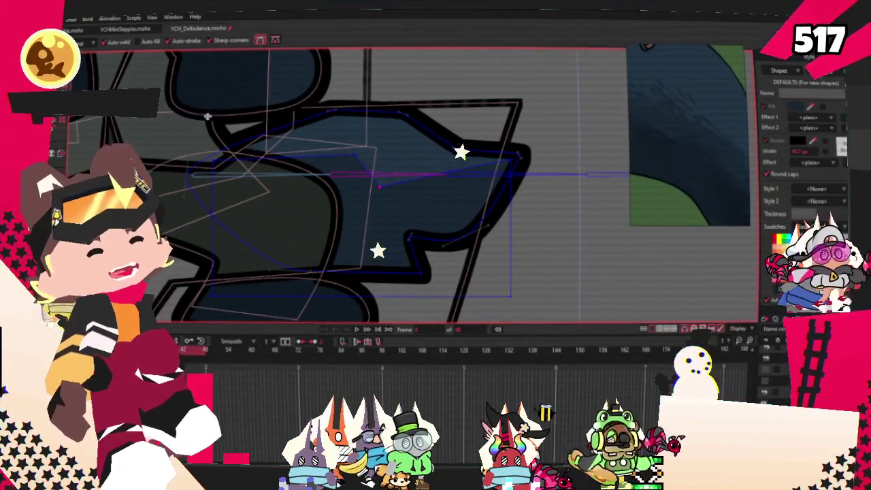
key(t)
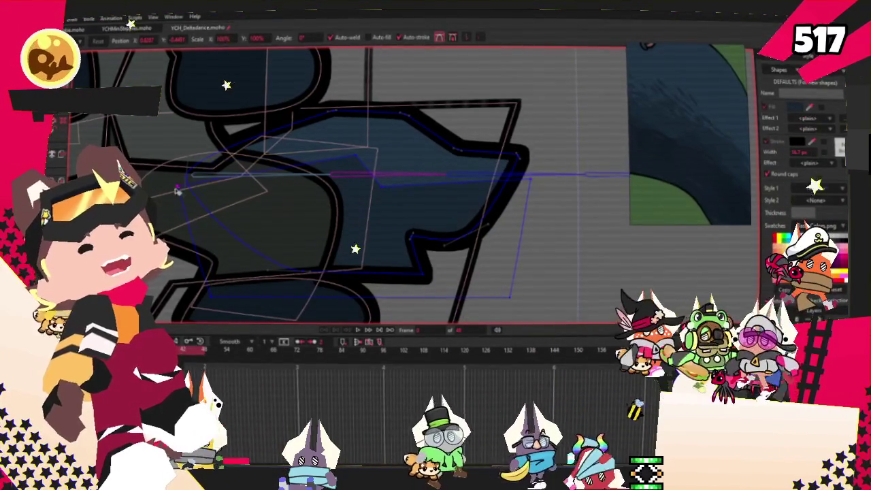
scroll(198, 175, down, 2)
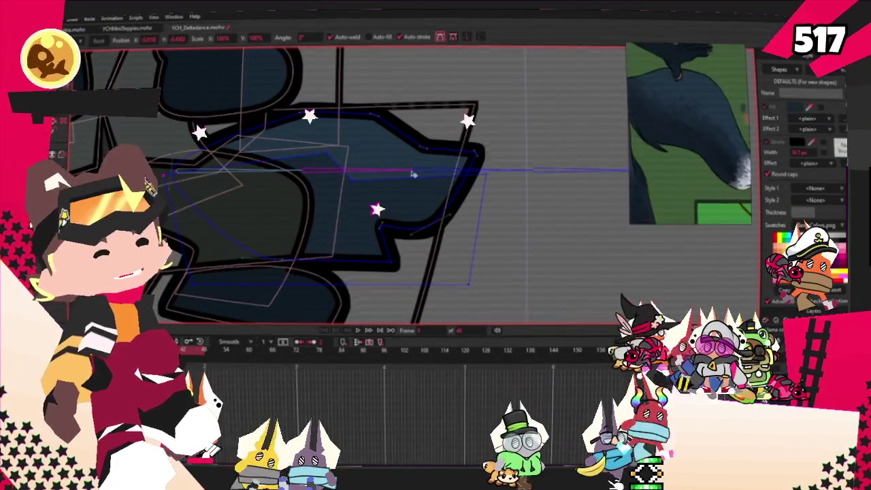
scroll(346, 203, up, 3)
drag(577, 234, 562, 268)
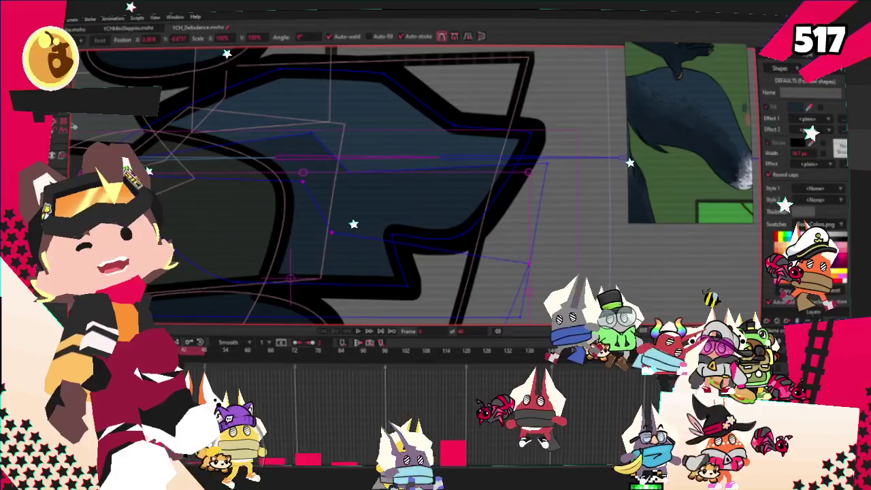
key(p)
click(324, 265)
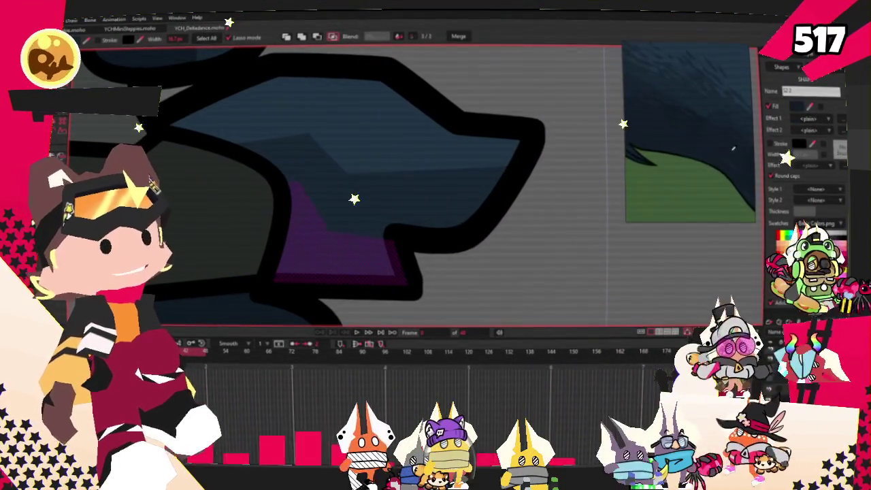
- Smooth the curvature of the tail's dark shading edge
click(512, 233)
scroll(545, 271, down, 3)
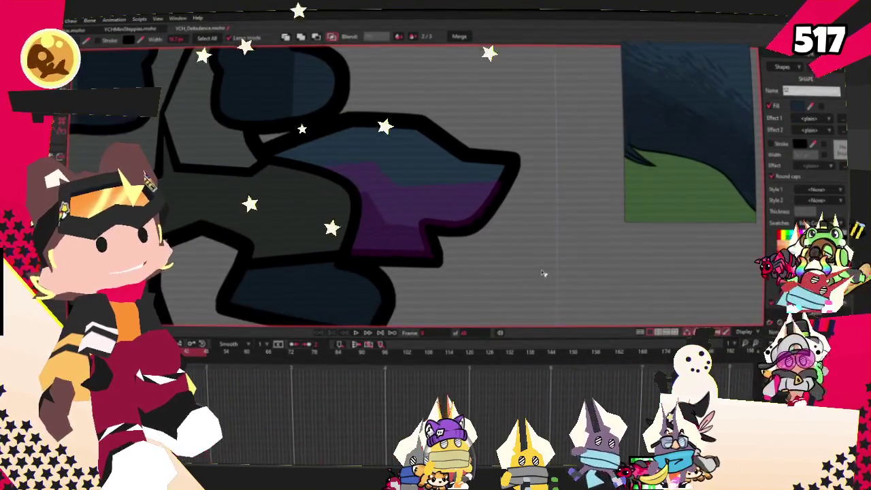
key(ctrl+z)
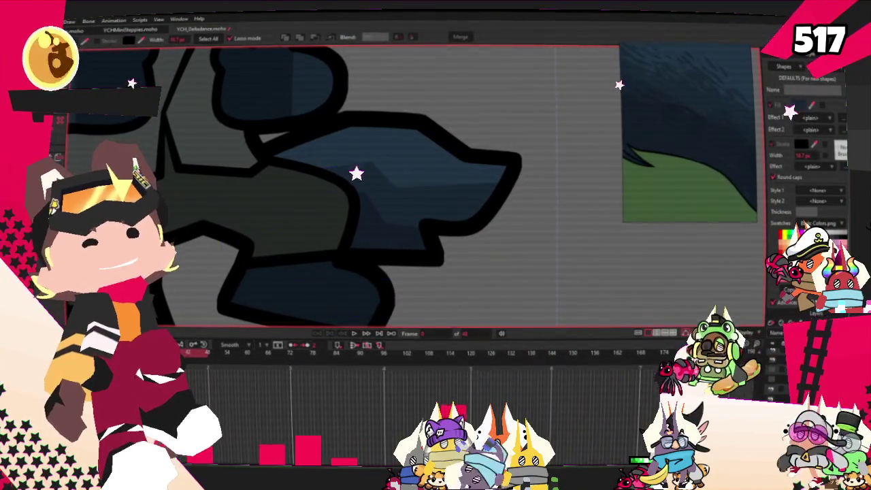
key(t)
scroll(361, 175, up, 3)
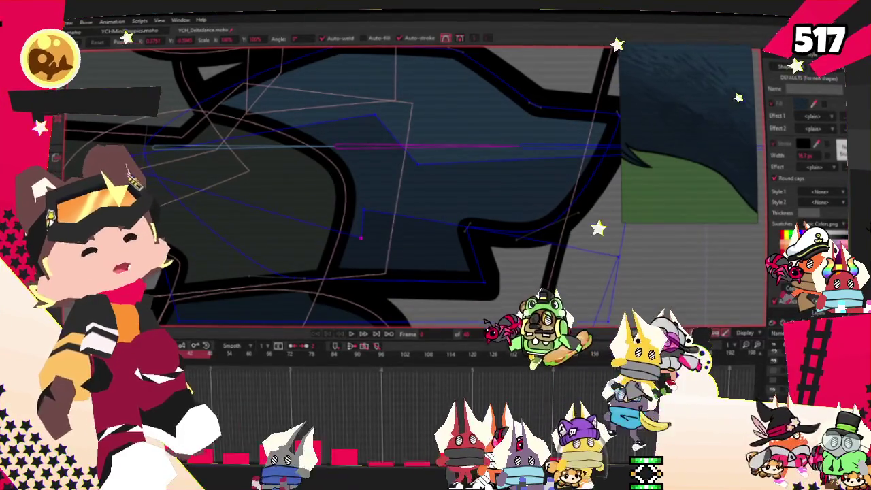
key(c)
scroll(345, 257, up, 2)
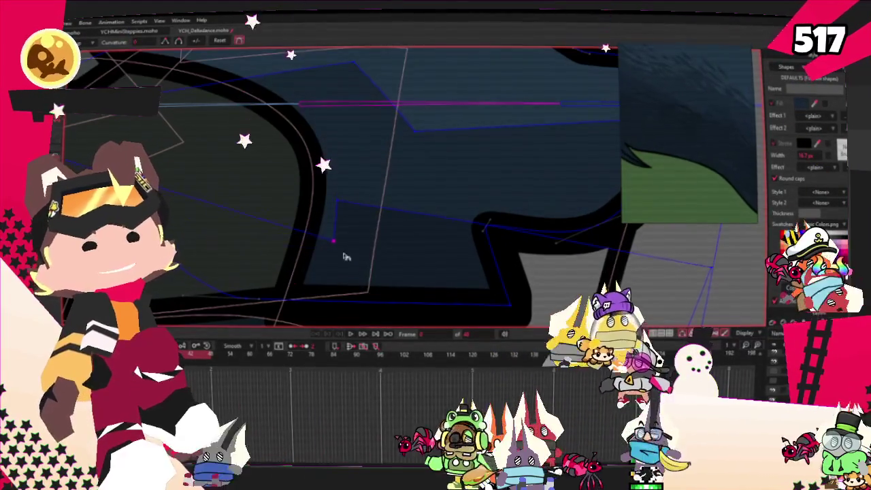
scroll(324, 139, down, 2)
scroll(324, 139, up, 2)
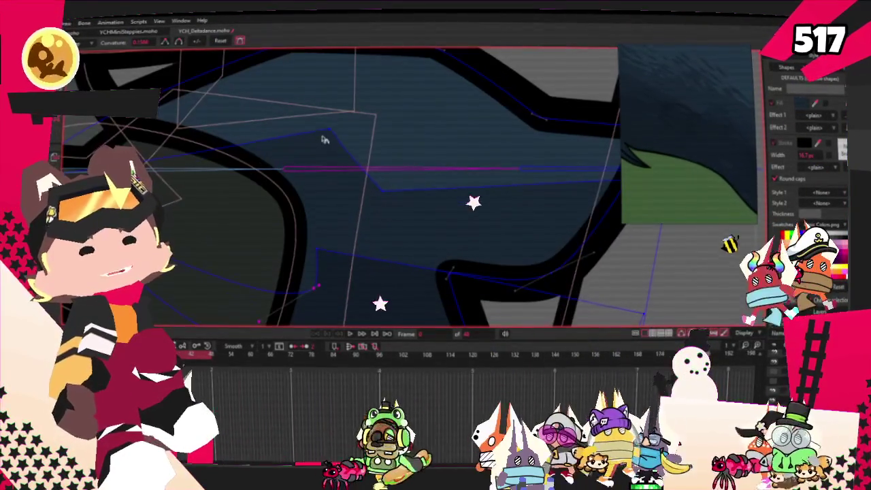
drag(376, 185, 490, 195)
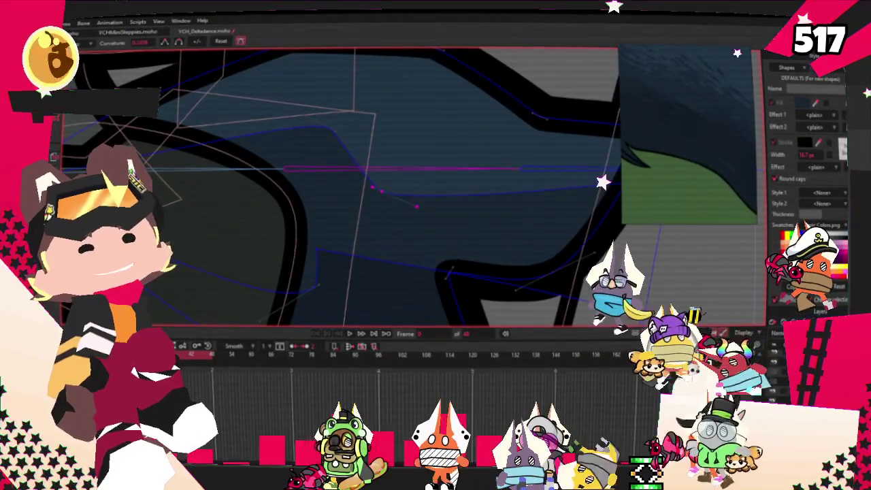
- Nudge a shading point up-left, then draw a rectangle over the tail's tip
key(t)
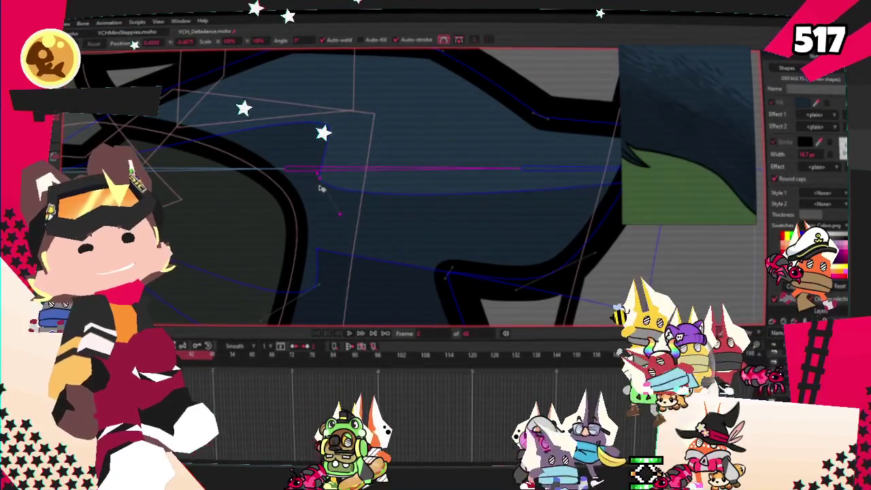
drag(372, 190, 330, 187)
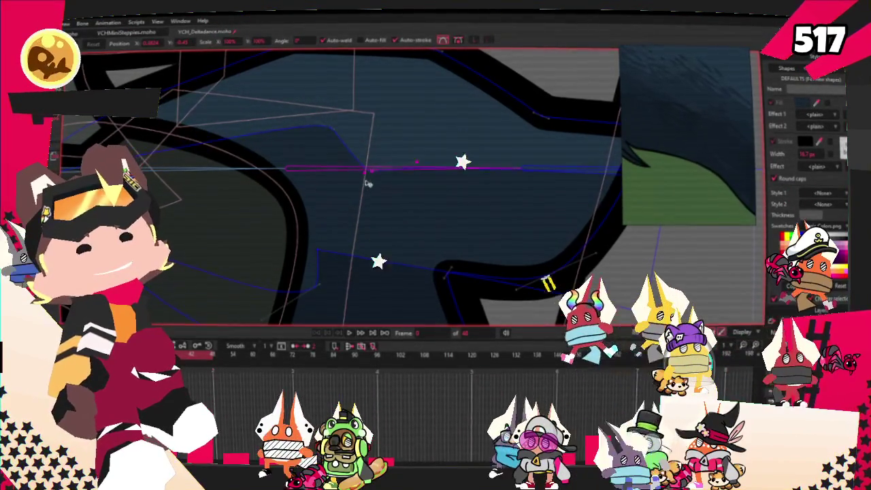
scroll(408, 176, down, 3)
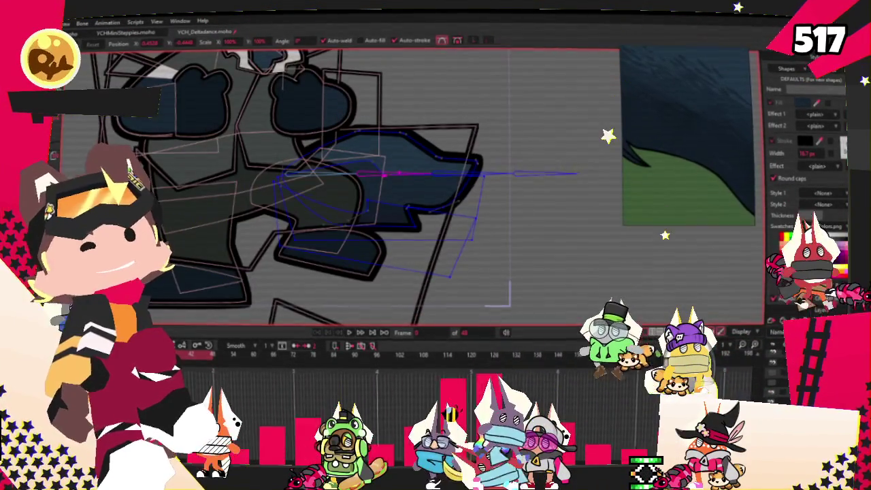
drag(428, 122, 484, 221)
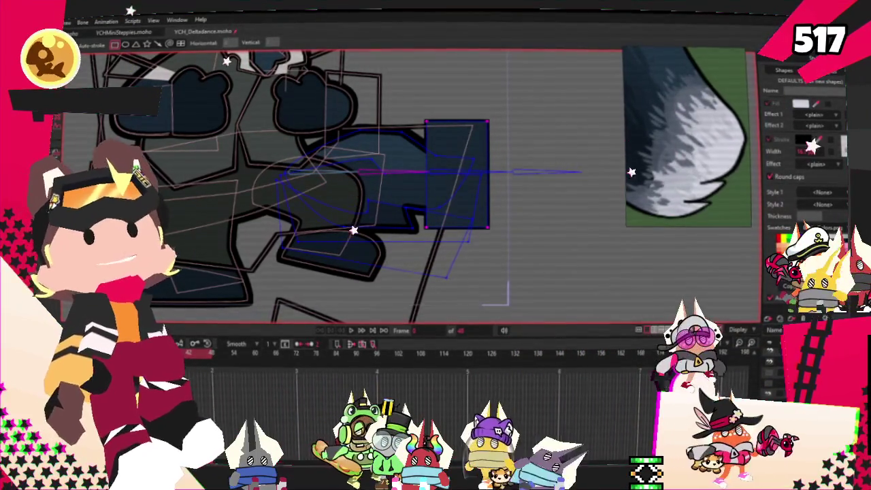
- Give the tip rectangle a black outline and merge it into the tail tip
key(q)
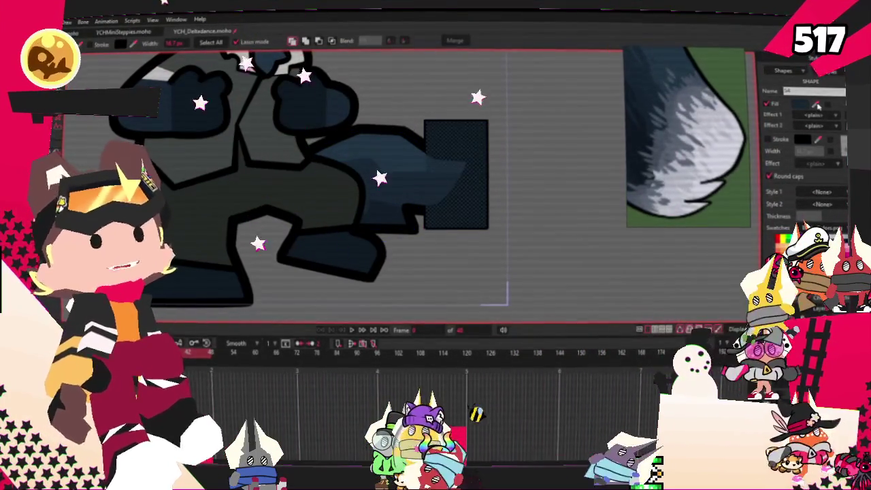
click(480, 155)
click(767, 140)
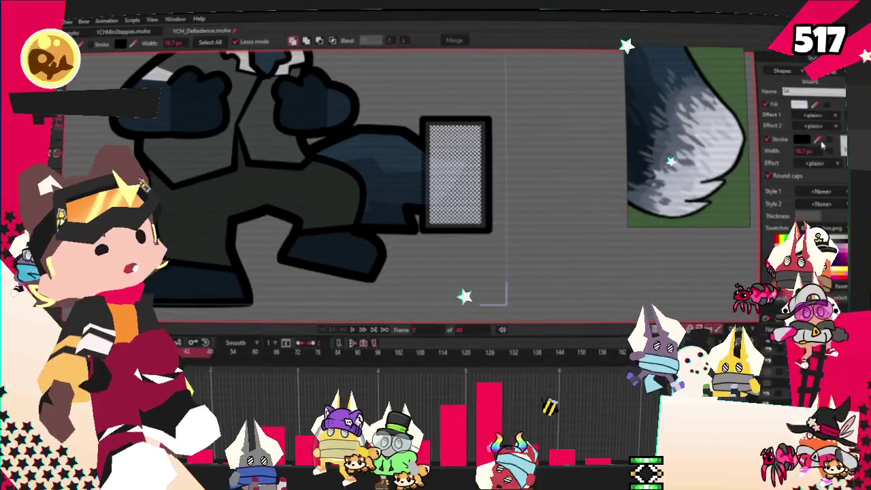
drag(615, 143, 538, 140)
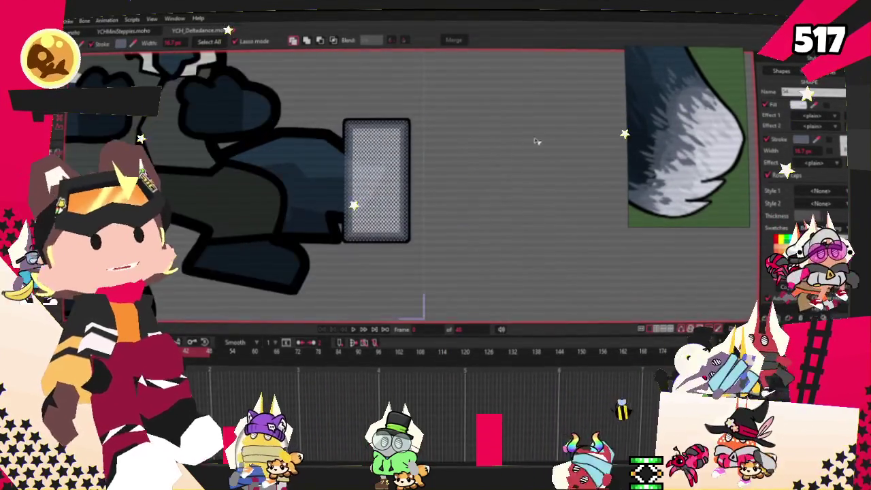
click(339, 40)
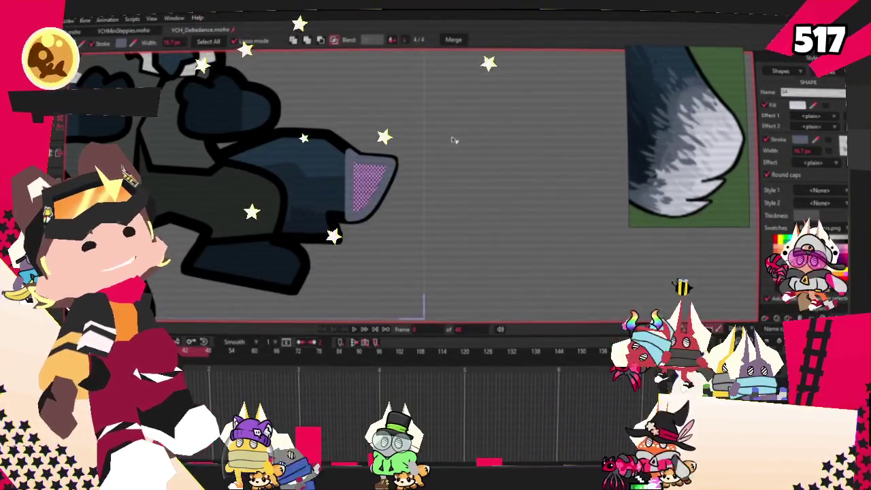
scroll(384, 171, up, 3)
- Stretch the light tip along the tail, nudge its points left, and play the animation
key(a)
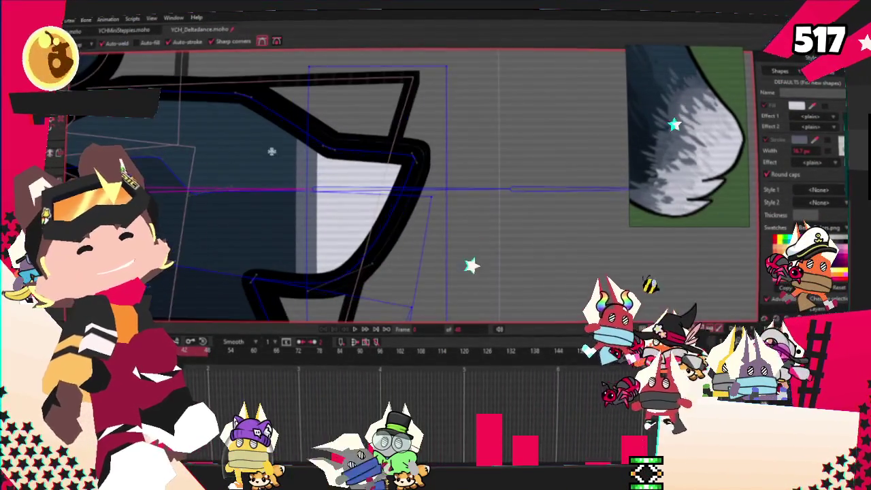
drag(309, 158, 251, 147)
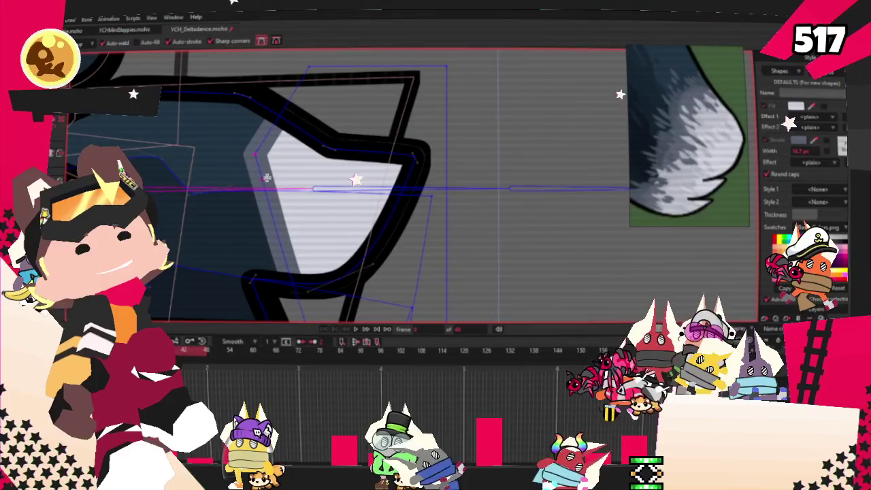
scroll(282, 201, down, 2)
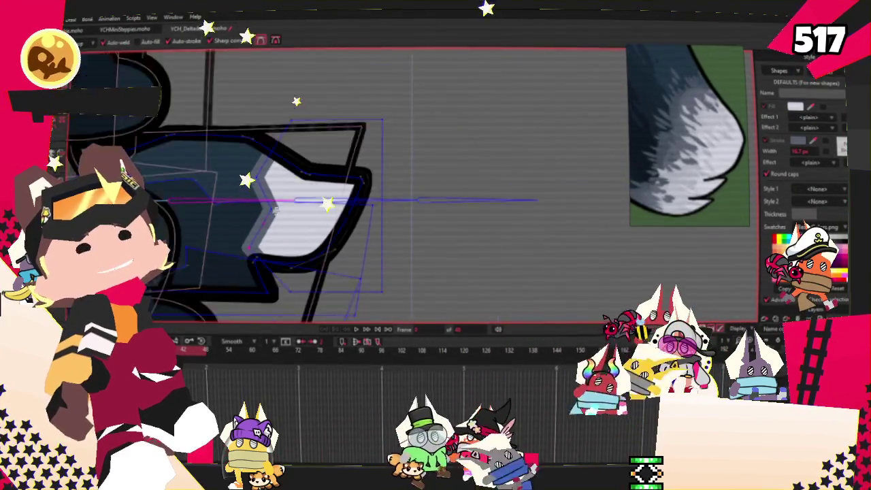
scroll(293, 221, down, 3)
scroll(293, 222, up, 3)
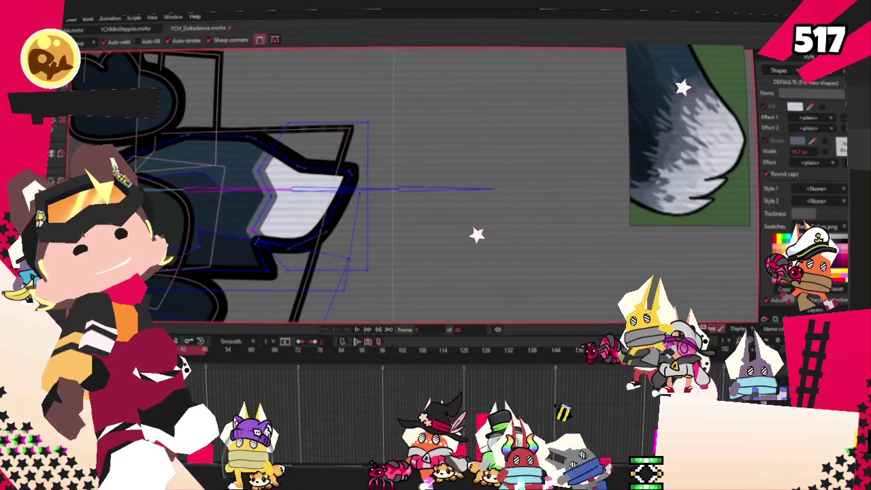
key(t)
scroll(331, 146, up, 1)
scroll(331, 146, up, 1)
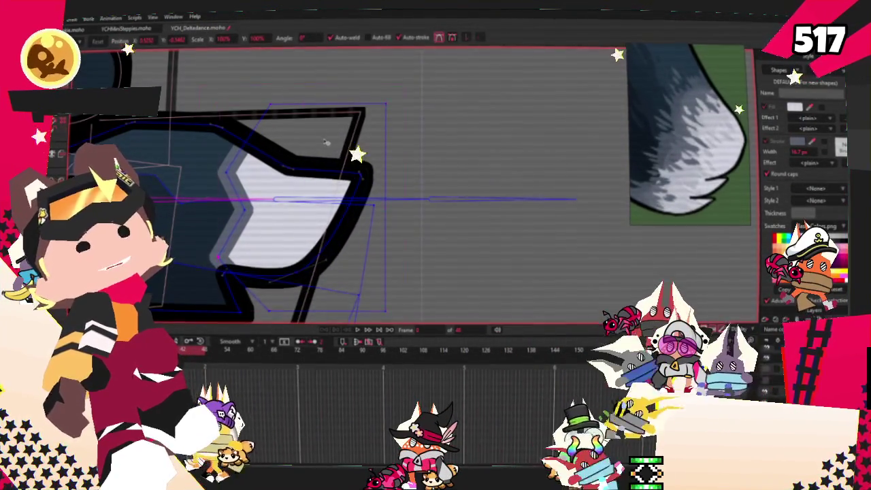
drag(331, 146, 321, 147)
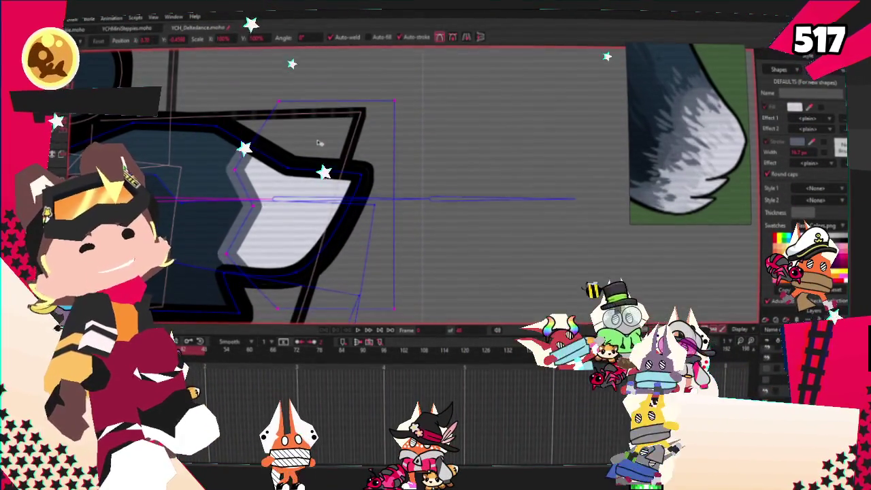
scroll(357, 319, down, 2)
click(357, 330)
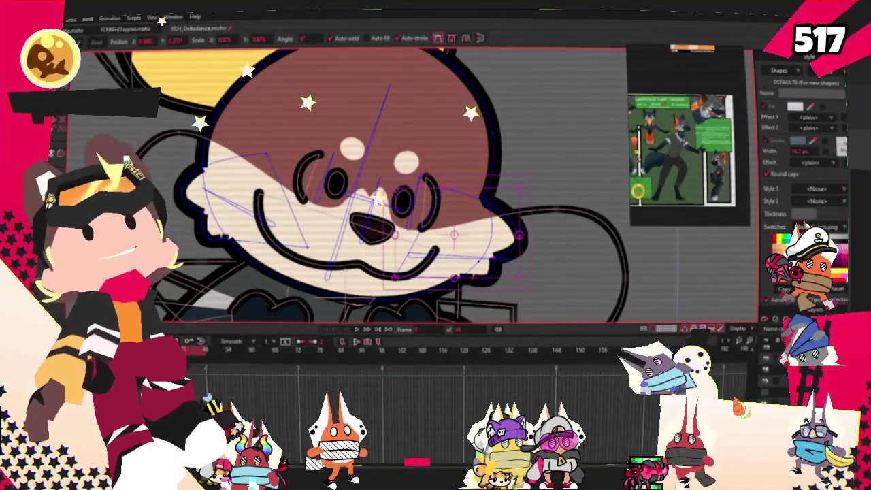
- Delete the cream muzzle fill from the wolf's face using Select Shape
key(q)
click(376, 127)
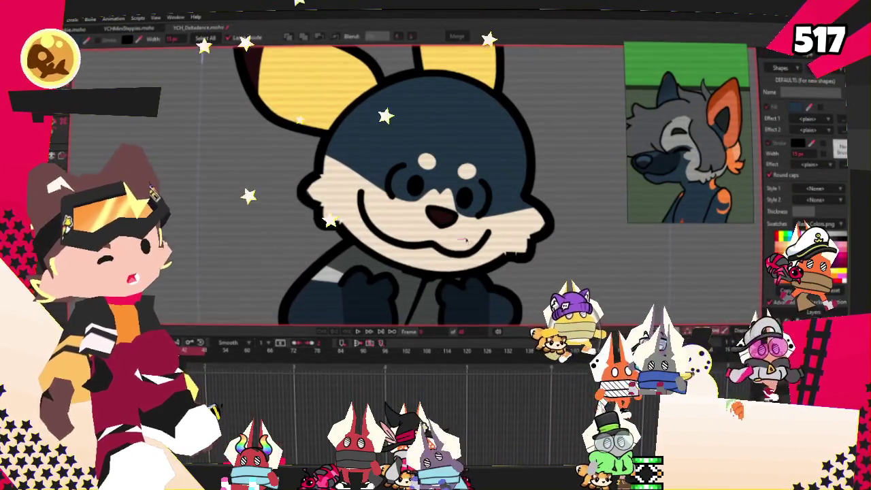
click(466, 240)
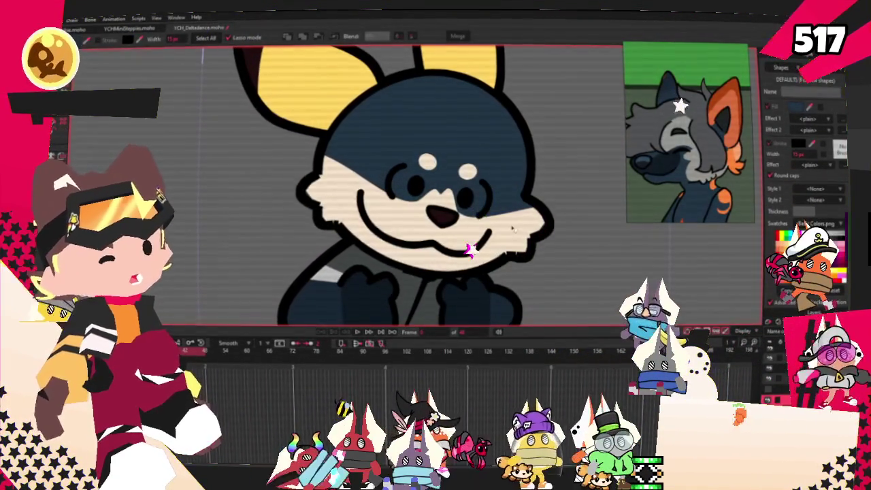
click(512, 228)
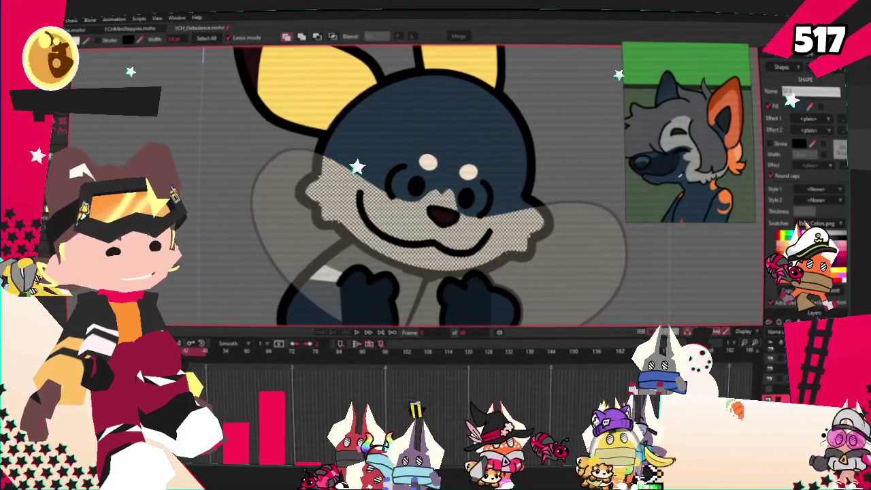
key(Delete)
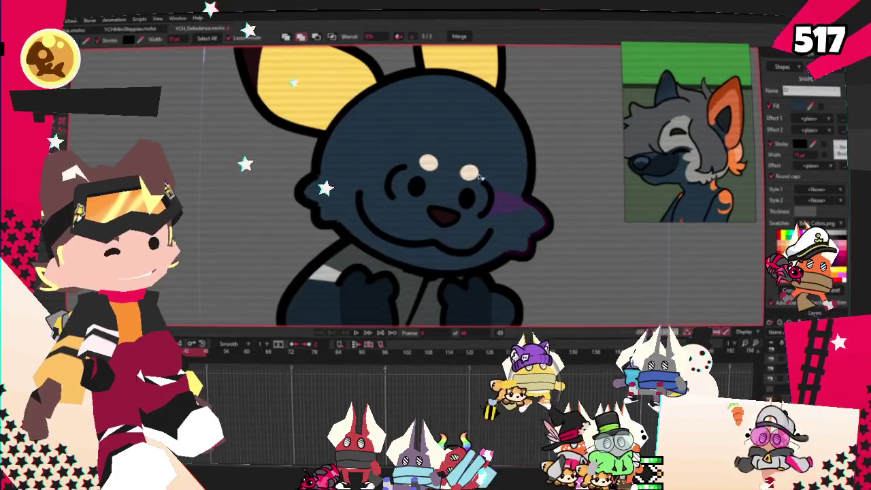
- Delete the head markings and mouth shape to reveal the grey head
click(461, 150)
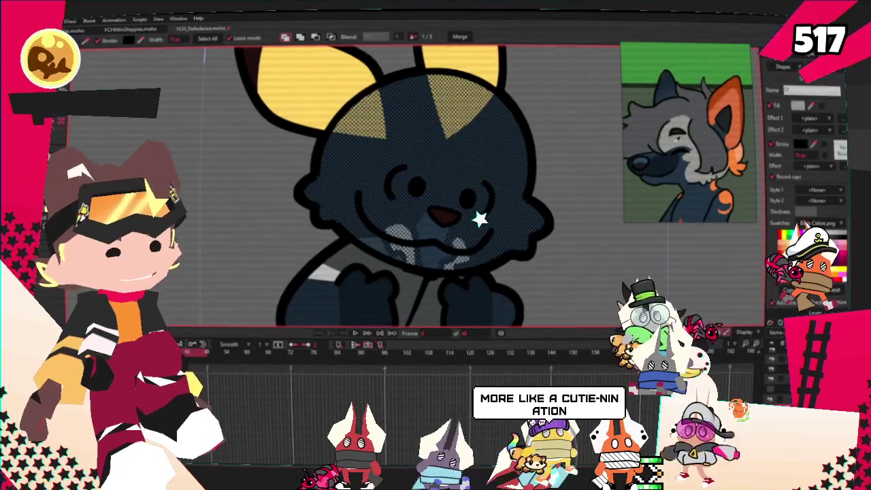
key(Delete)
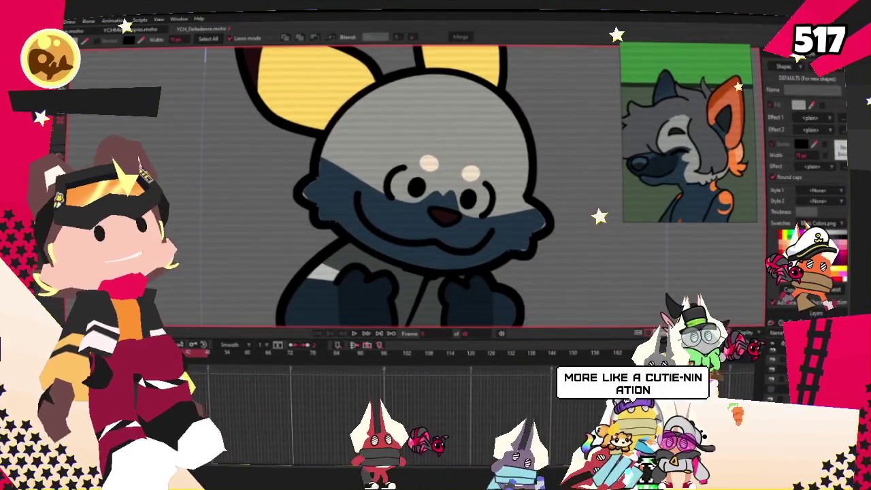
scroll(357, 258, down, 5)
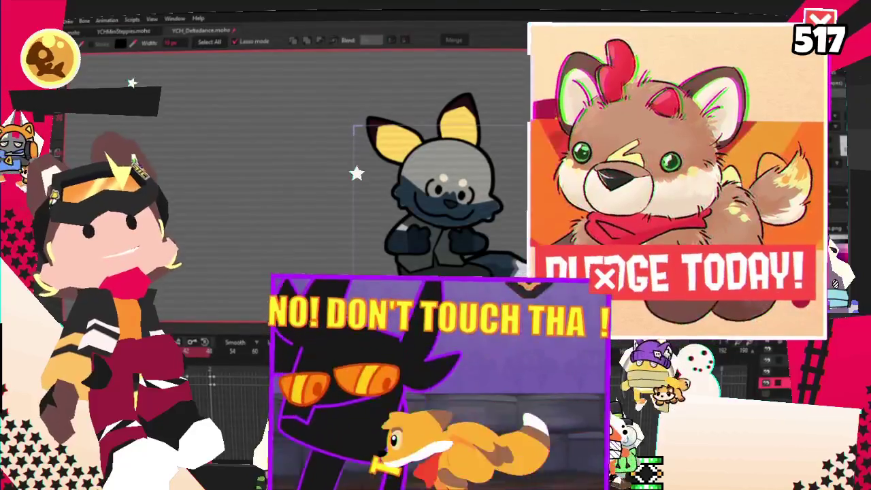
scroll(494, 167, down, 2)
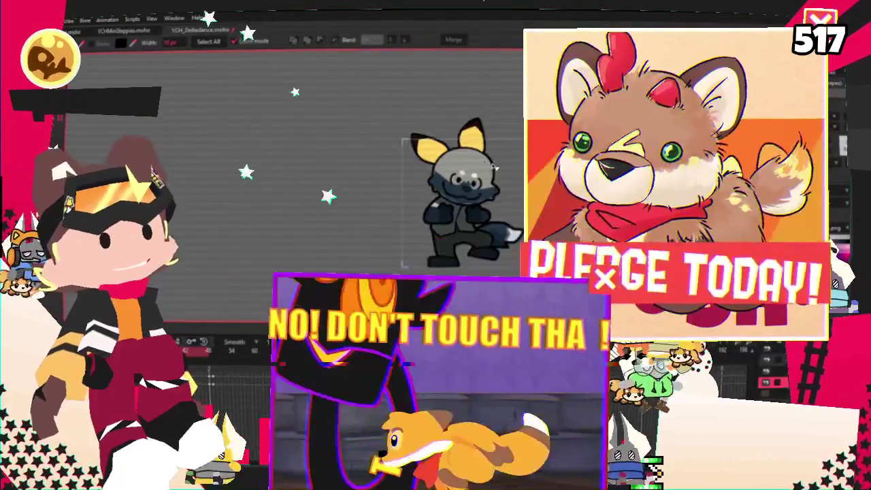
scroll(476, 174, up, 3)
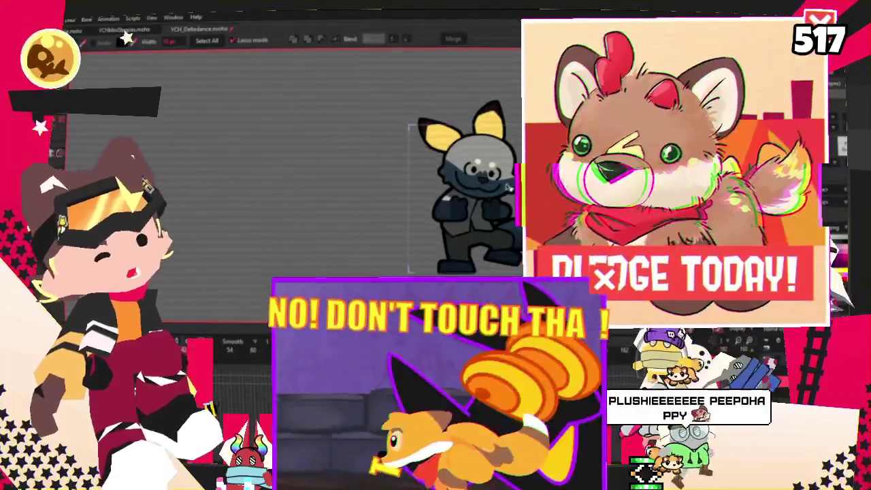
scroll(508, 187, up, 2)
scroll(476, 170, up, 2)
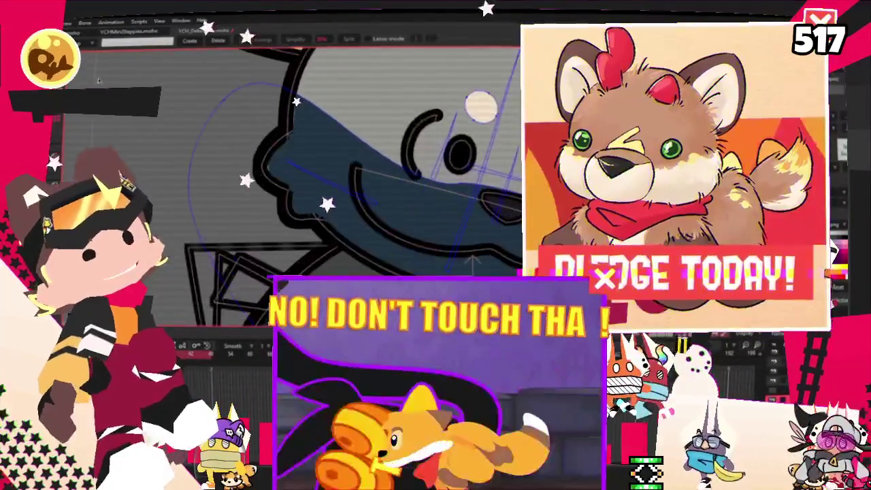
key(t)
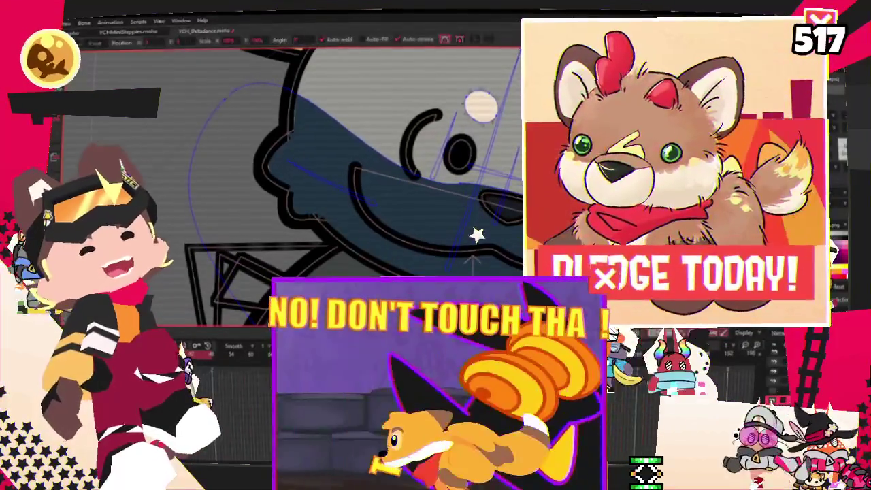
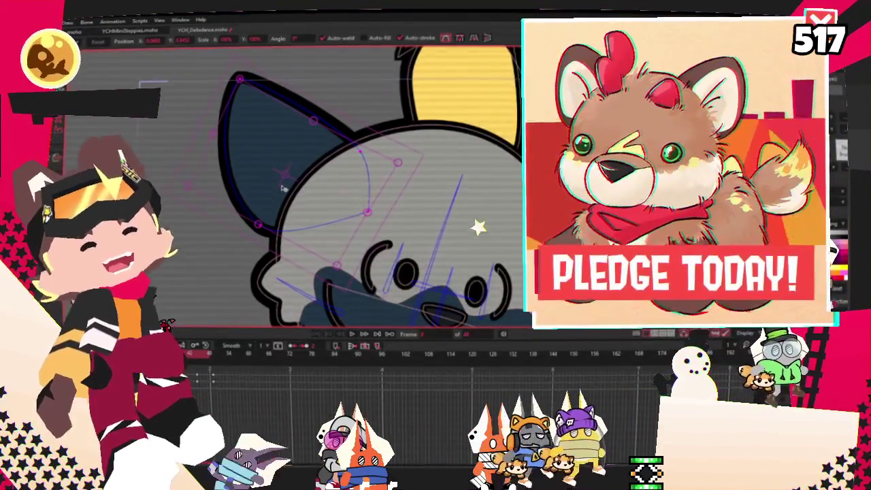
- Replace the yellow right ear with a pasted copy of the dark ear
scroll(364, 183, down, 3)
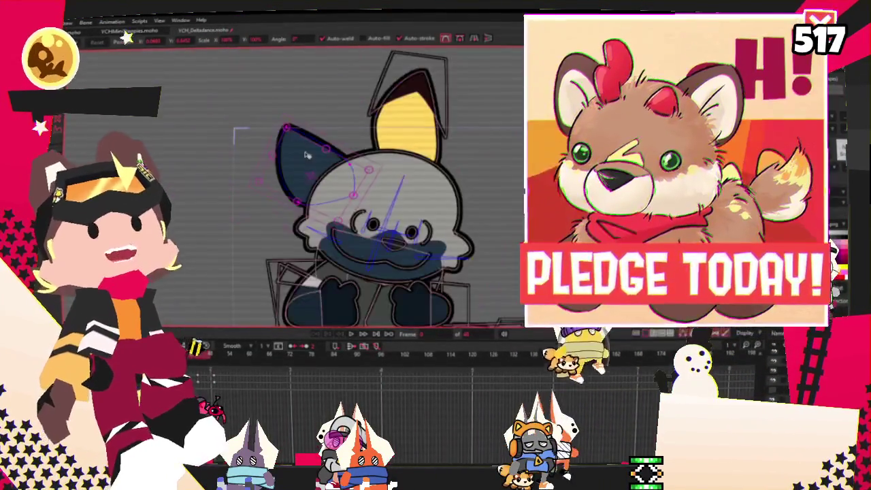
click(407, 122)
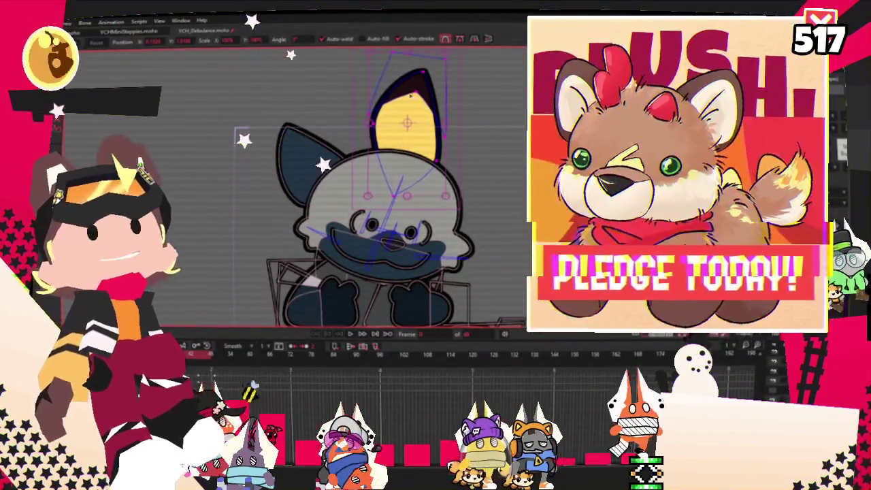
key(Delete)
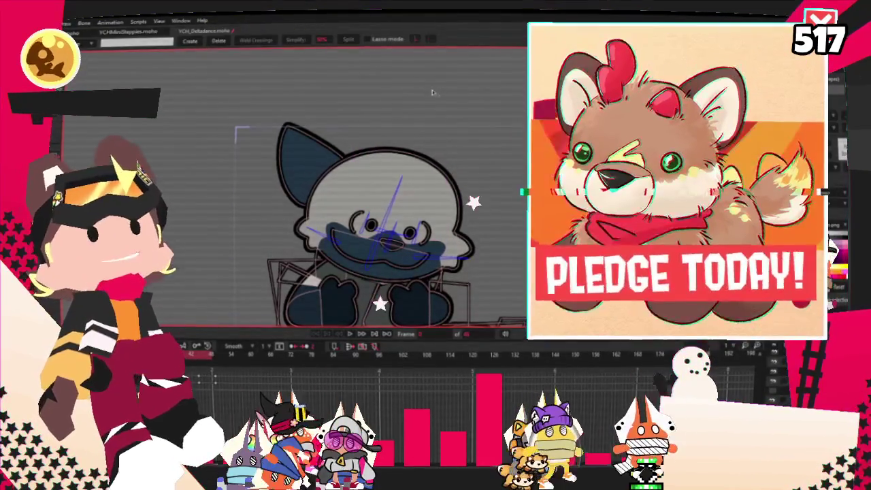
key(ctrl+v)
- Draw a new polygon shape beside the left ear and select it
scroll(430, 123, up, 3)
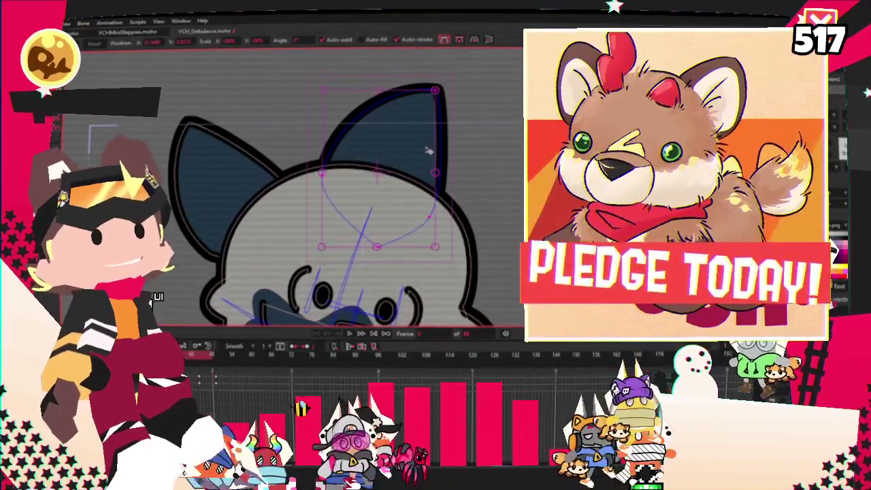
scroll(408, 157, down, 2)
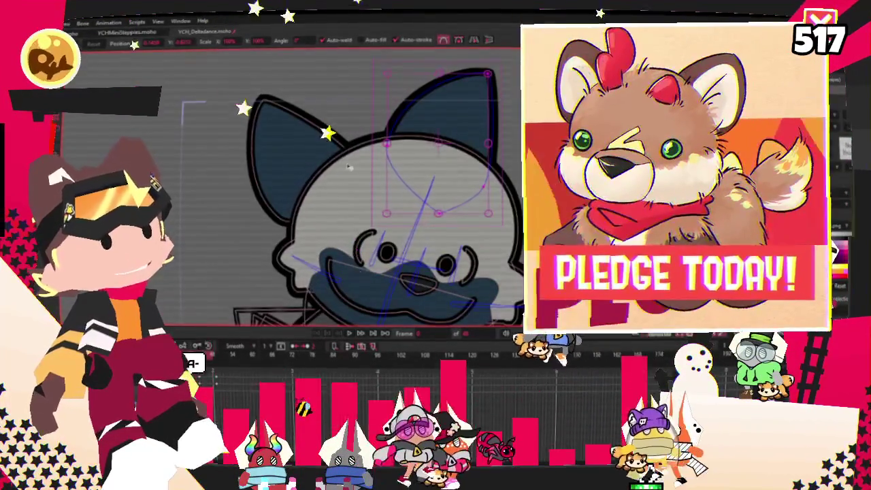
scroll(333, 153, down, 3)
scroll(311, 134, up, 2)
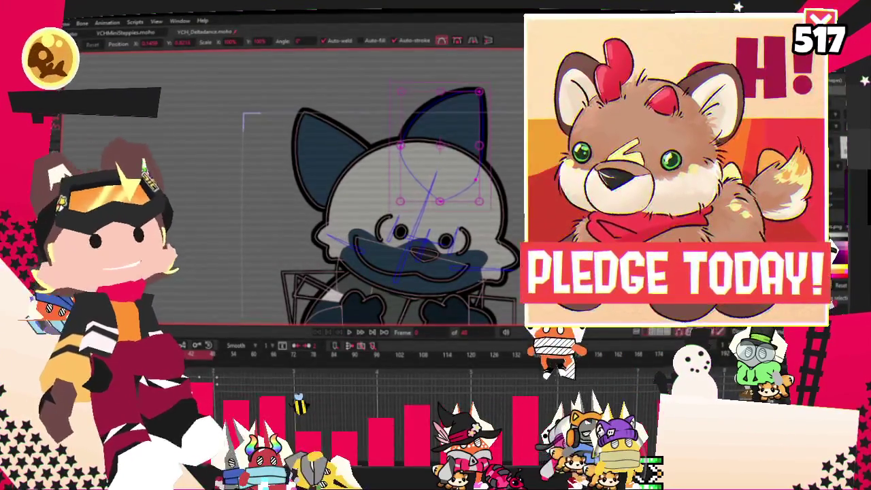
scroll(307, 130, up, 2)
scroll(306, 129, up, 2)
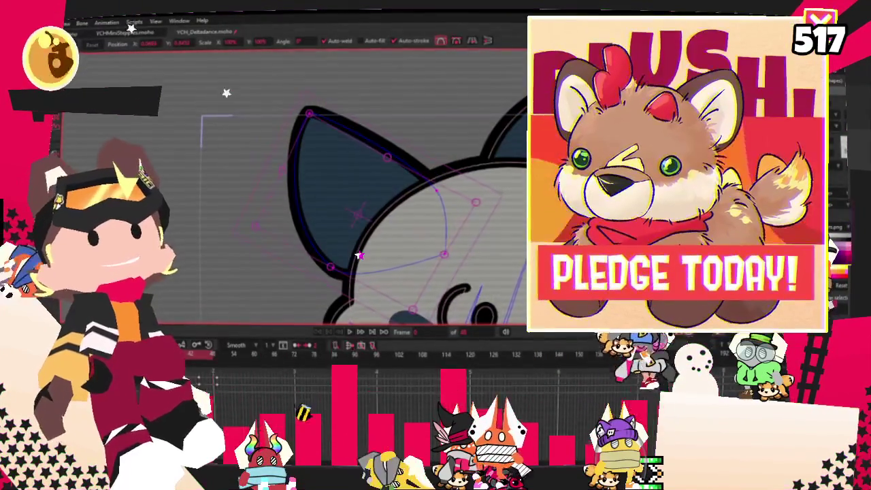
key(r)
drag(279, 170, 347, 286)
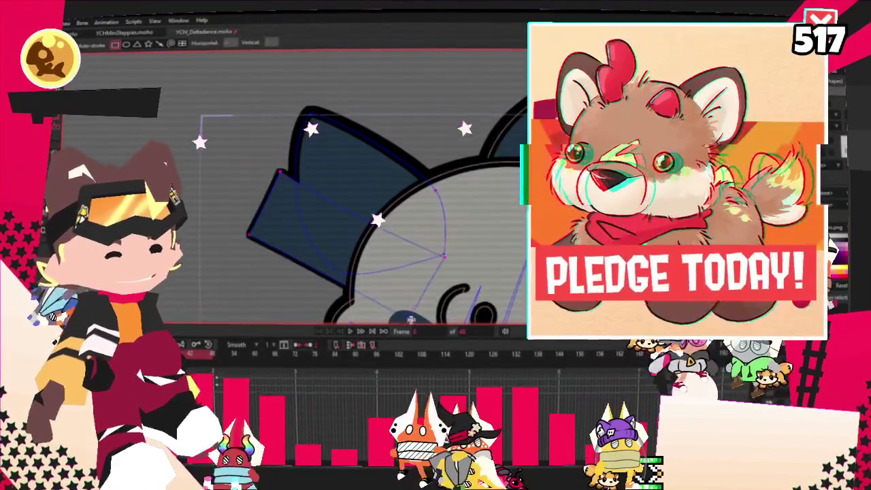
key(q)
click(318, 229)
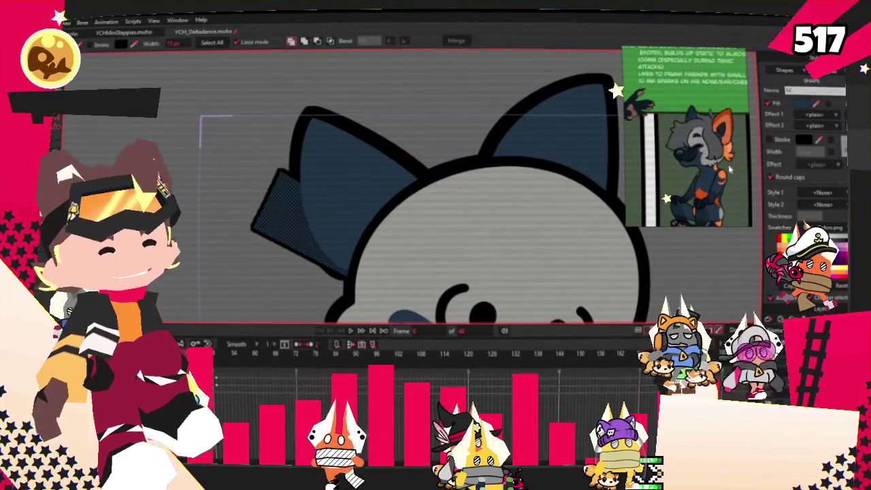
- Fill the new shape with orange sampled from the reference ear, beneath the ear outline
scroll(729, 169, up, 2)
scroll(728, 136, up, 2)
click(726, 101)
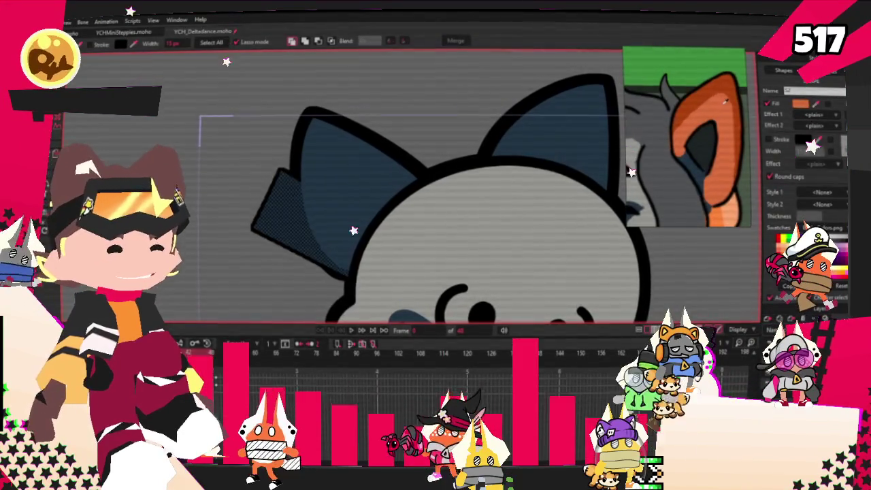
key(Delete)
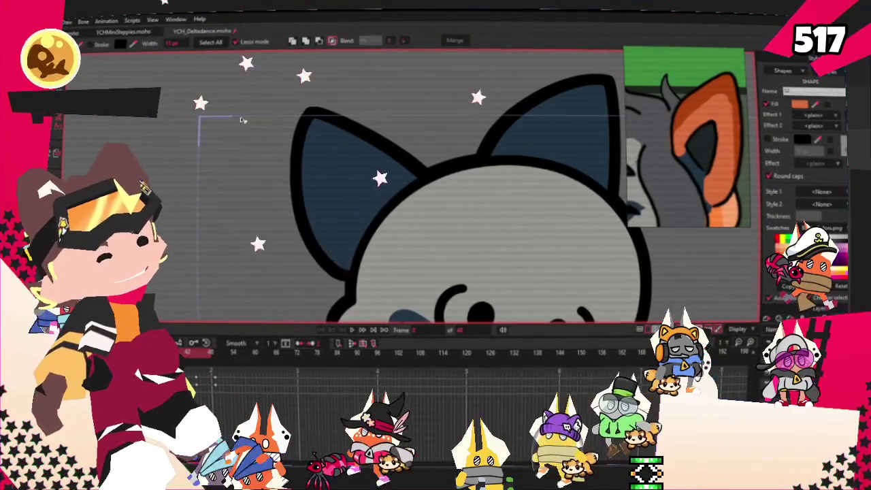
click(220, 109)
- Stretch the orange inner ear toward the tip, move its points inward, and round its top
key(t)
scroll(381, 205, up, 2)
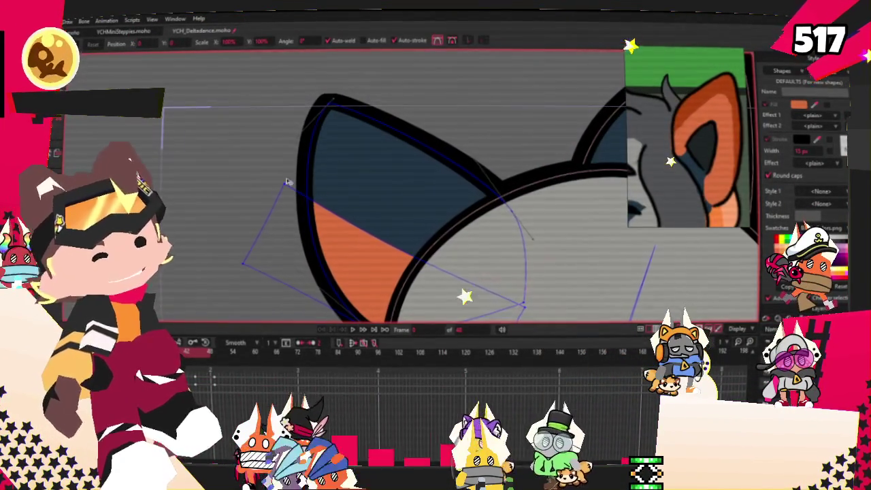
drag(286, 185, 324, 154)
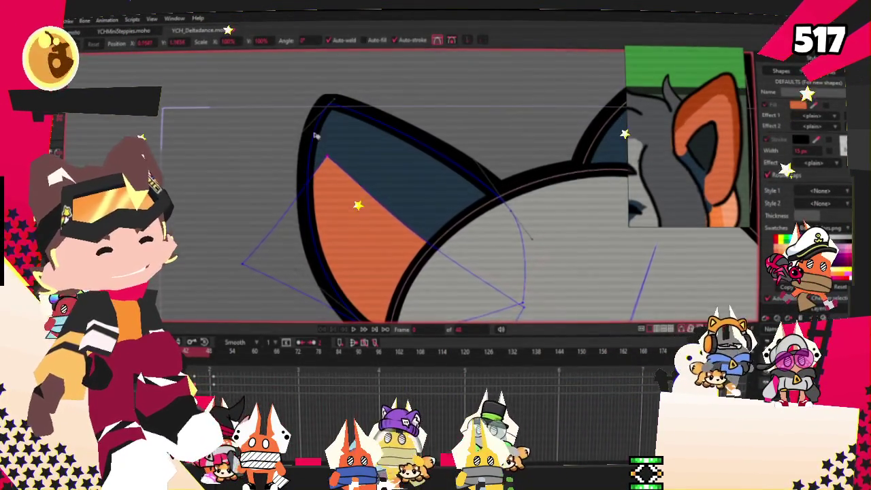
scroll(315, 136, down, 3)
scroll(191, 152, up, 2)
drag(224, 157, 265, 191)
key(c)
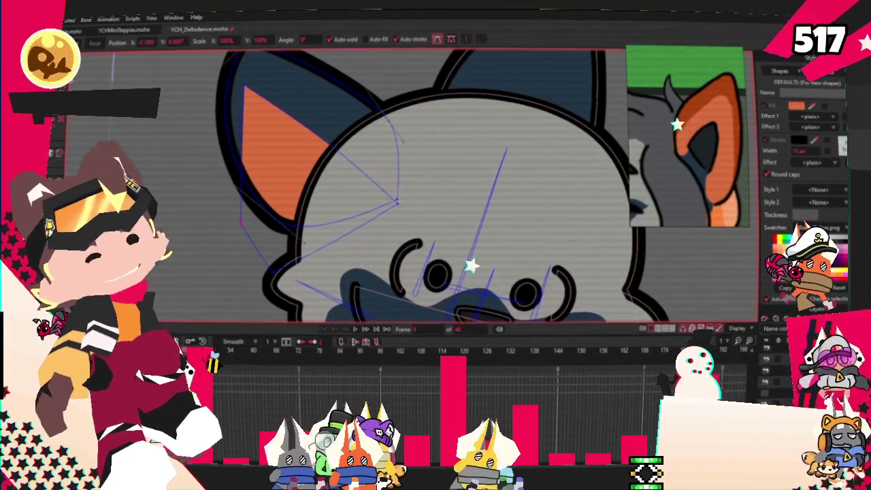
drag(243, 89, 136, 152)
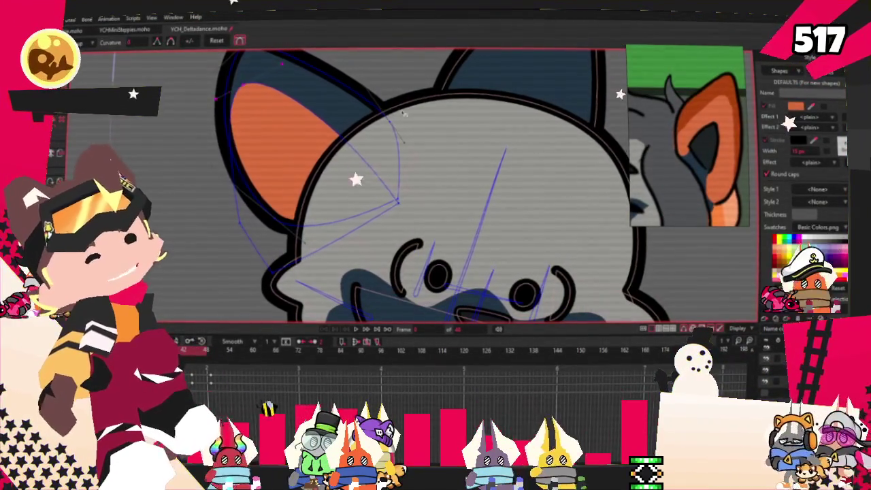
key(t)
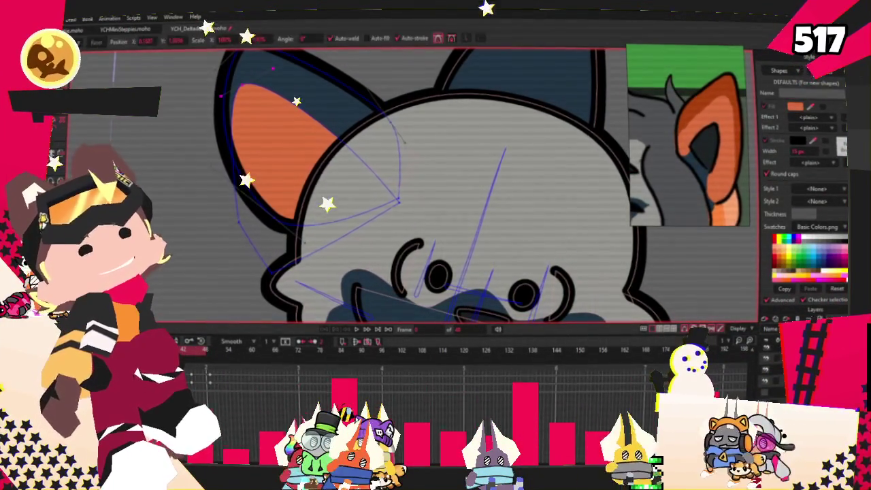
scroll(240, 193, up, 1)
drag(240, 193, 229, 193)
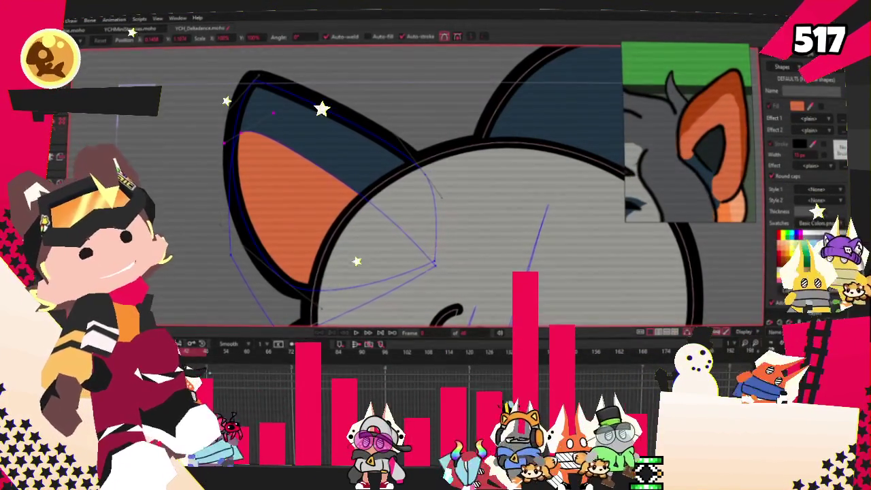
- Smooth the inner ear's lower curve and play the animation to preview it
key(c)
scroll(446, 269, up, 2)
drag(446, 269, 272, 216)
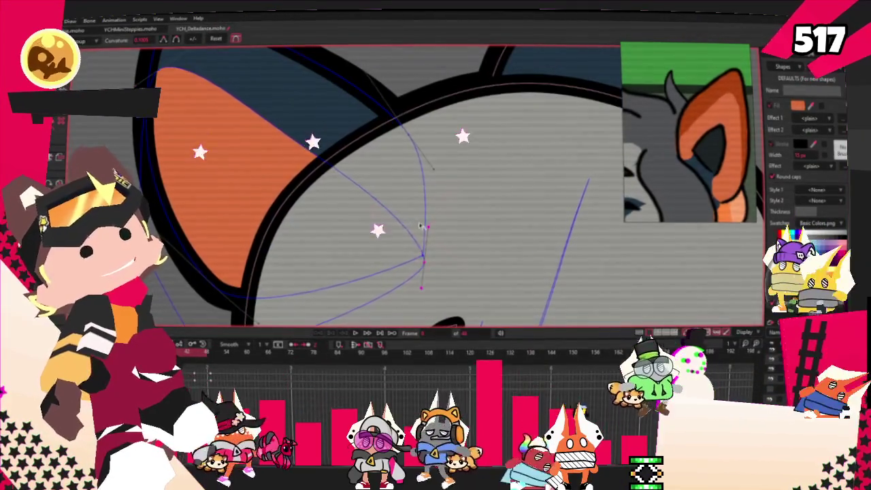
scroll(184, 156, down, 3)
scroll(183, 156, up, 3)
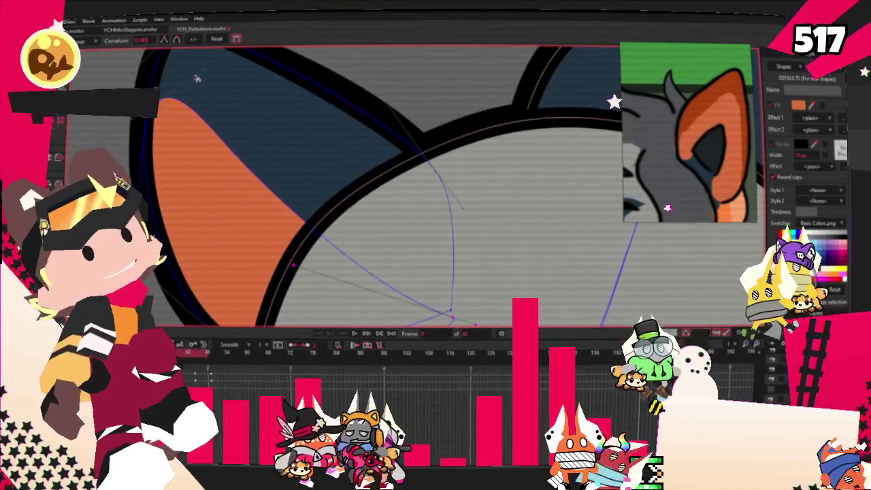
scroll(186, 84, down, 3)
scroll(186, 84, down, 1)
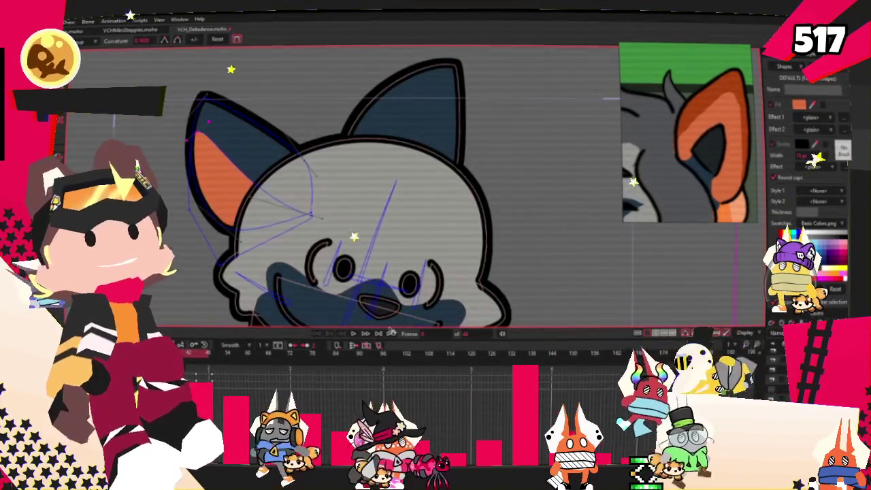
click(354, 333)
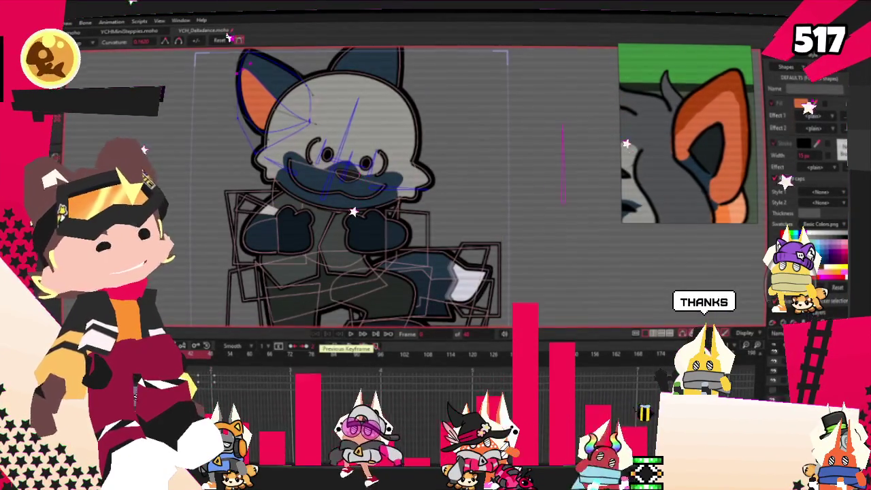
key(z)
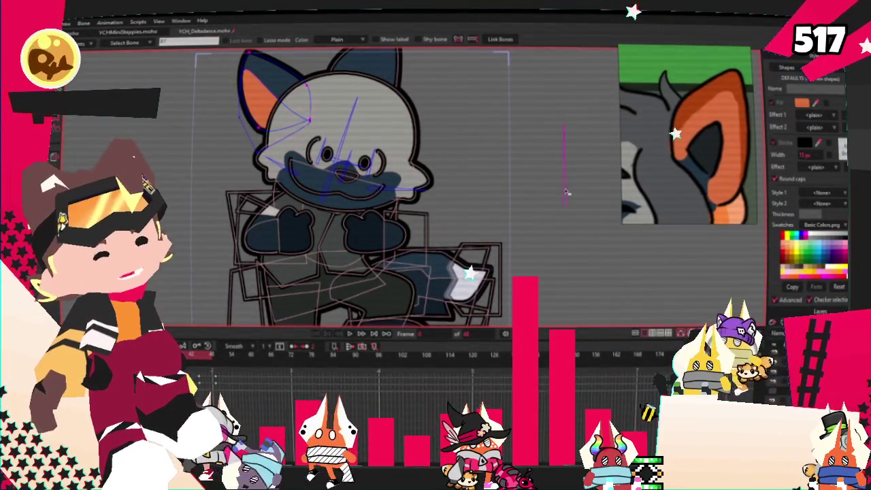
- Check the orange inner ear with the point and bind tools, then zoom in on the left ear
key(g)
key(i)
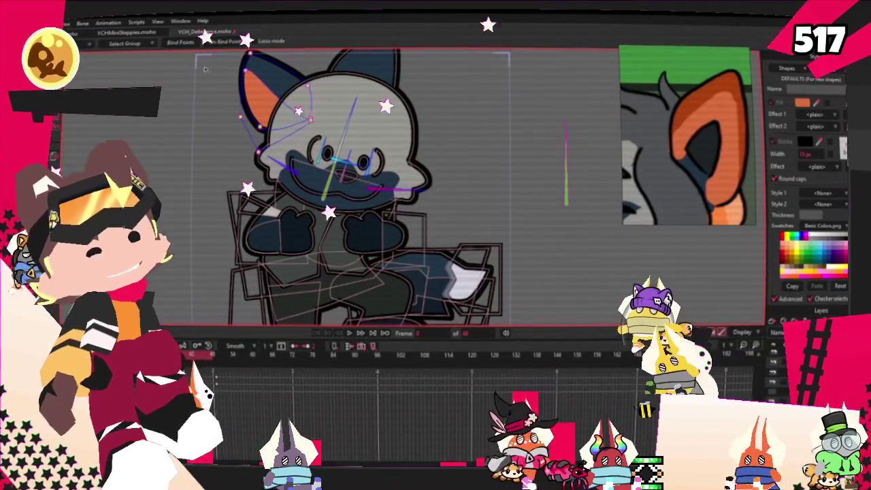
key(g)
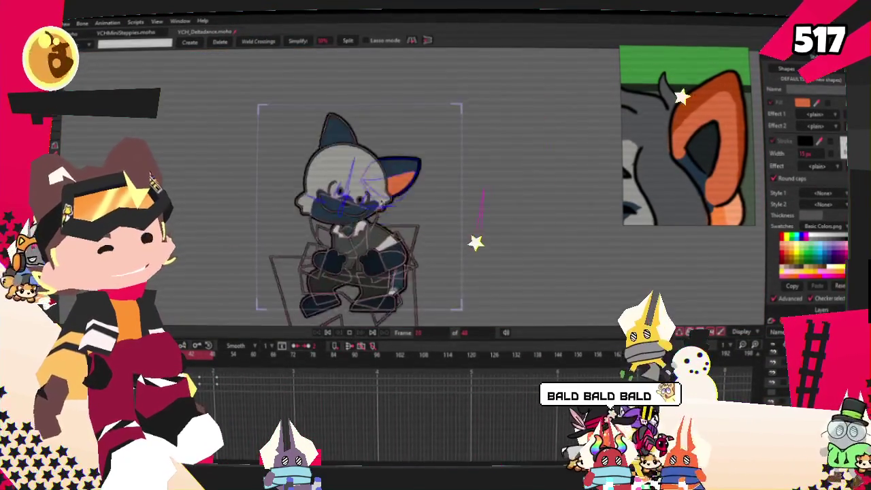
scroll(362, 177, down, 3)
scroll(371, 188, up, 1)
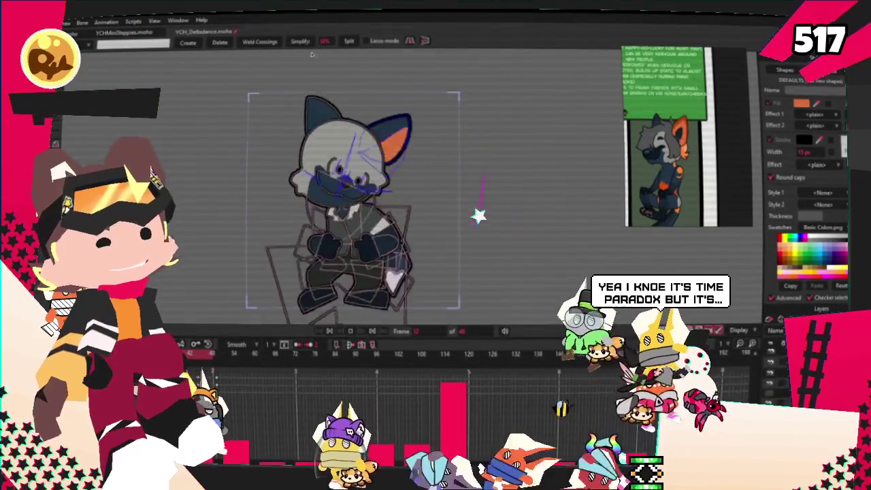
scroll(315, 55, up, 2)
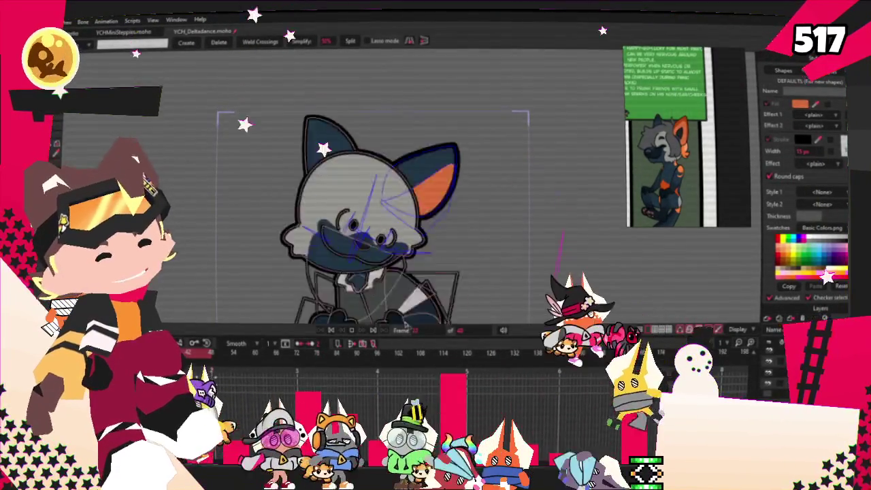
scroll(278, 152, up, 2)
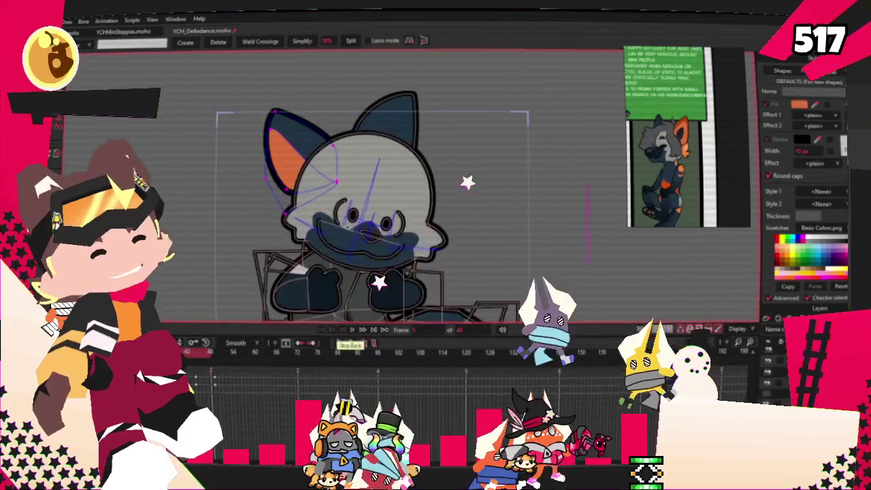
scroll(278, 152, up, 2)
scroll(278, 151, up, 2)
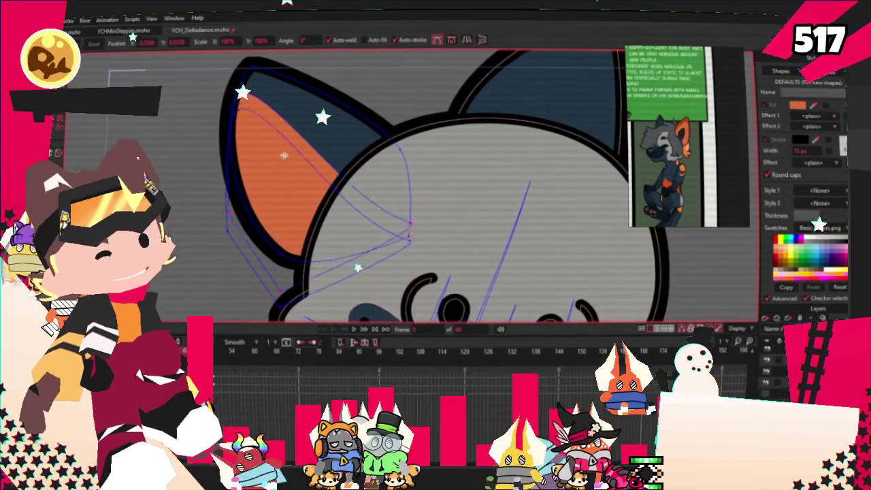
- Nudge the ear points, then resample the inner-ear fill to the reference ear's deeper orange
drag(284, 155, 307, 202)
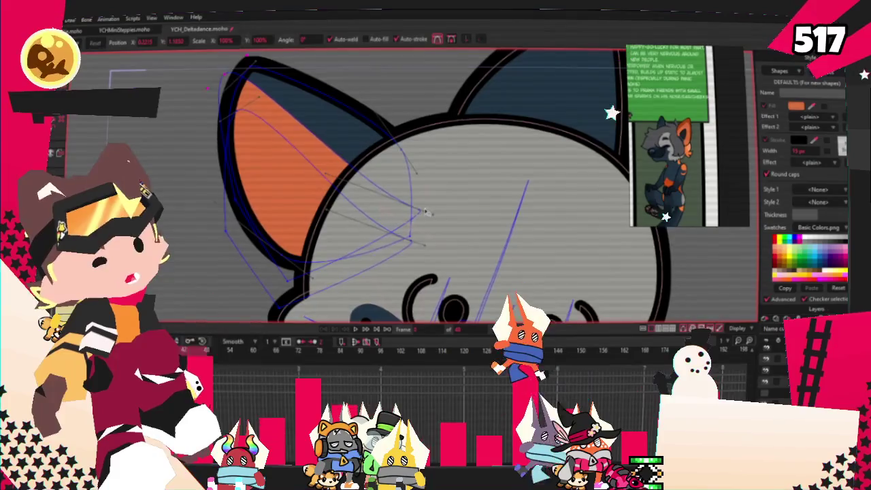
drag(425, 212, 436, 238)
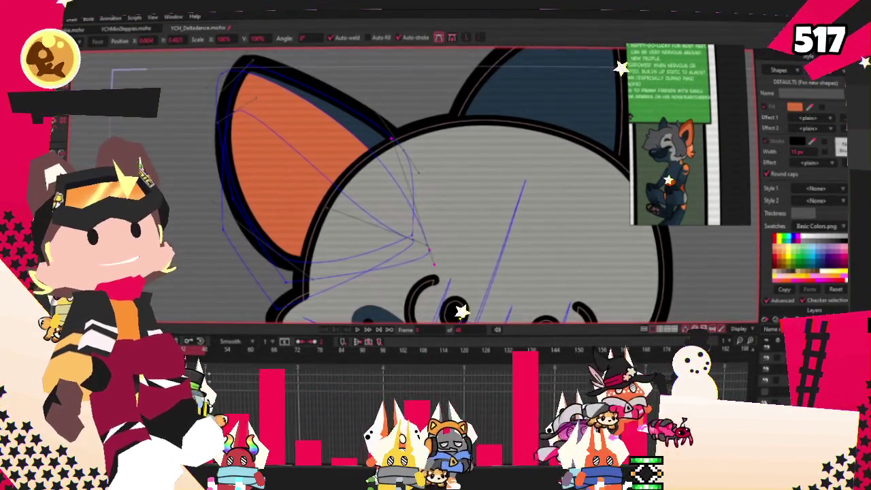
click(308, 130)
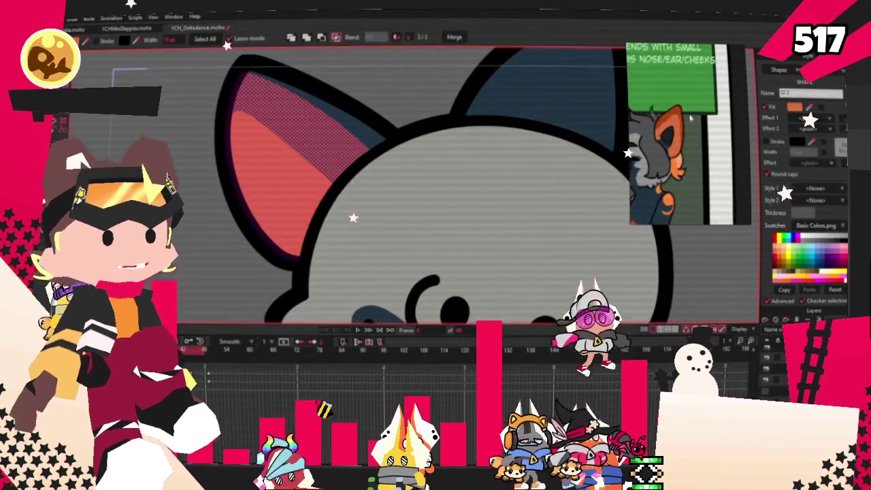
click(810, 108)
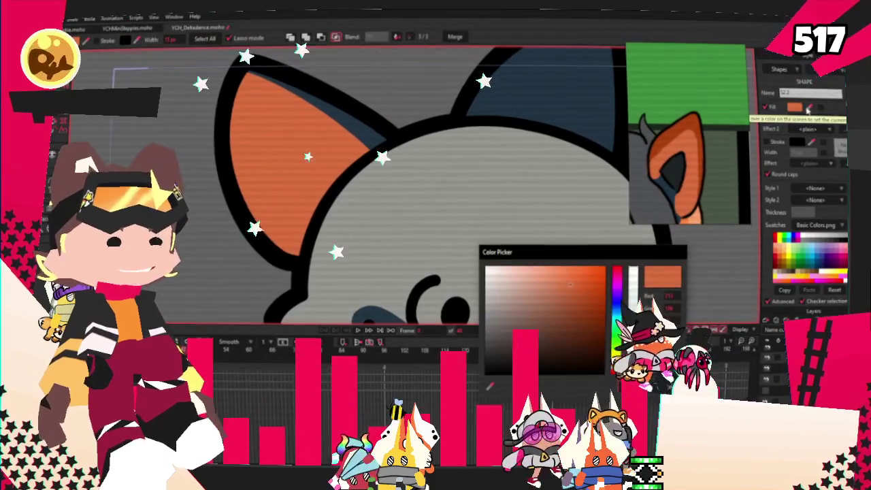
key(Return)
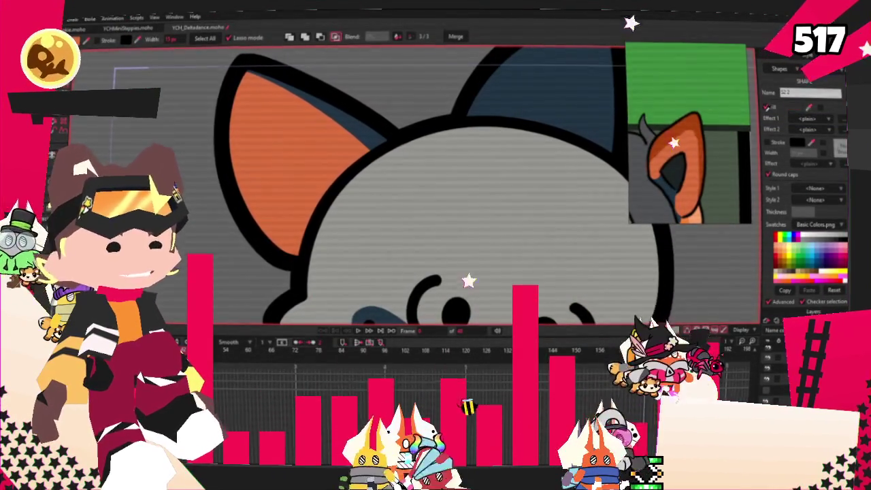
click(369, 115)
scroll(370, 114, down, 3)
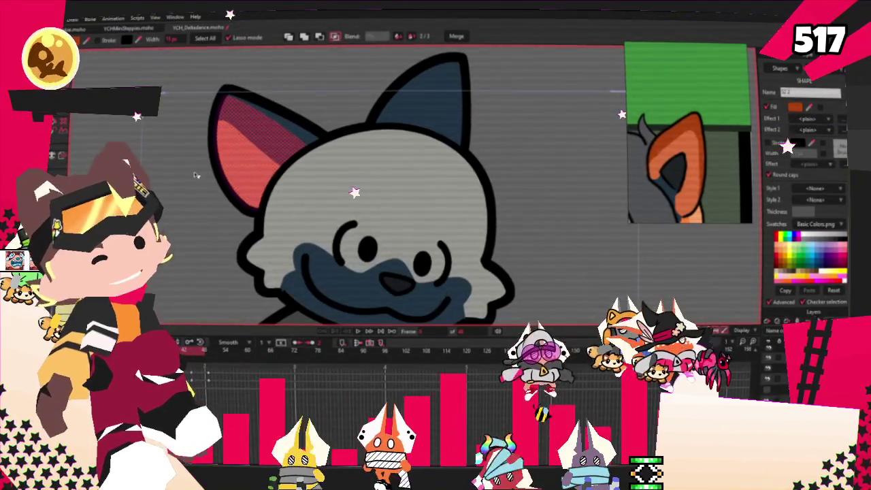
scroll(316, 162, up, 2)
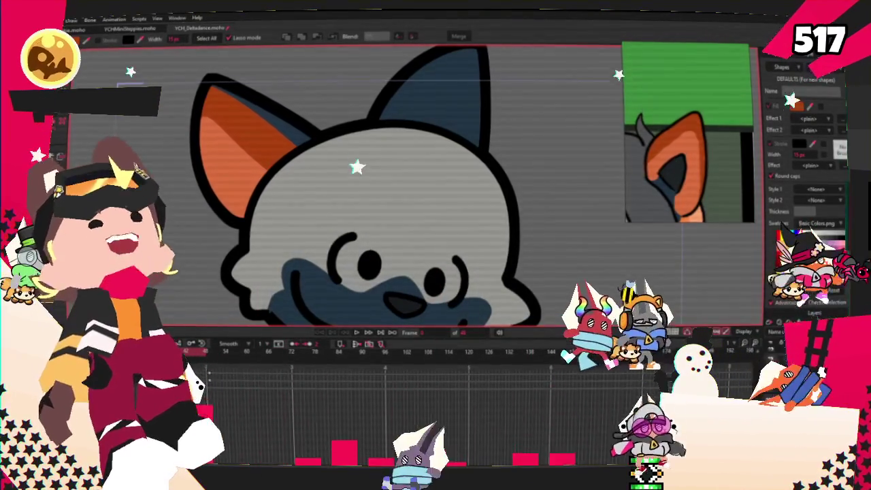
- Centre the view on the left ear and draw a rectangle over it
key(t)
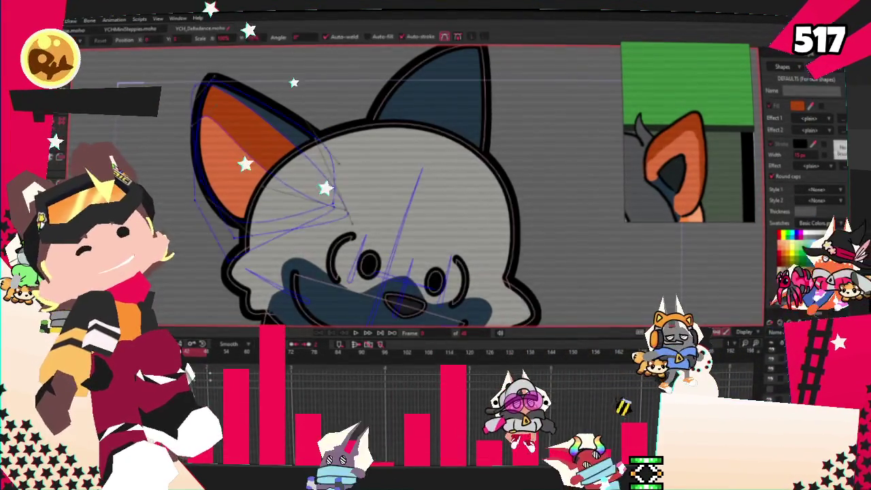
scroll(298, 199, up, 2)
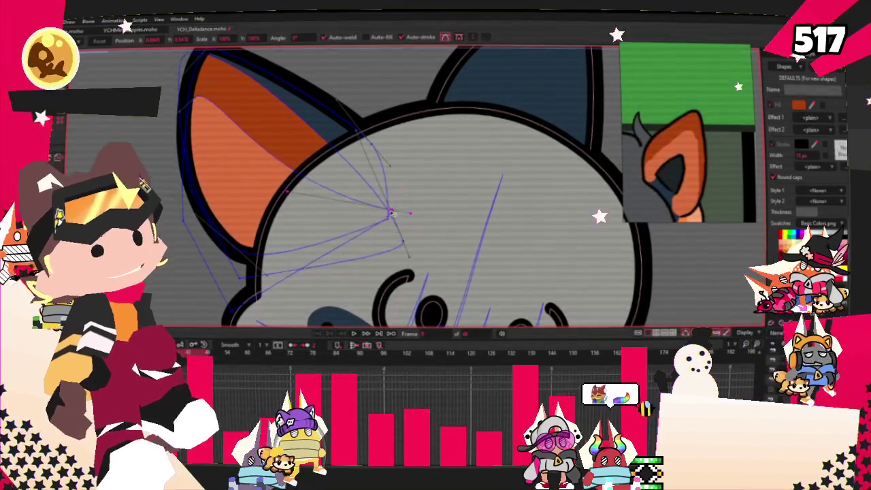
drag(386, 214, 405, 227)
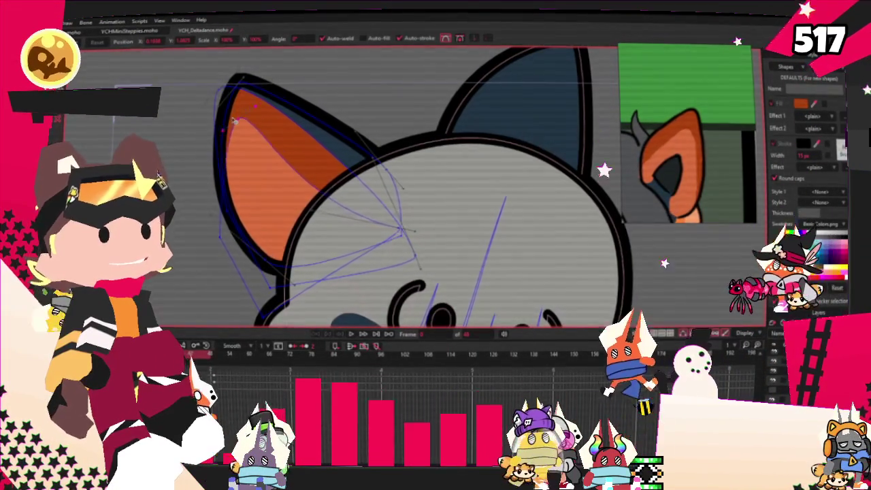
scroll(239, 117, up, 5)
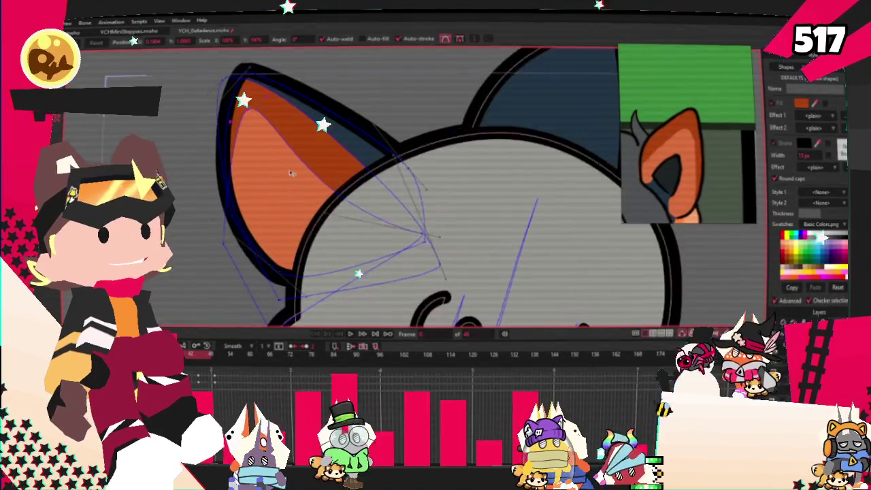
key(g)
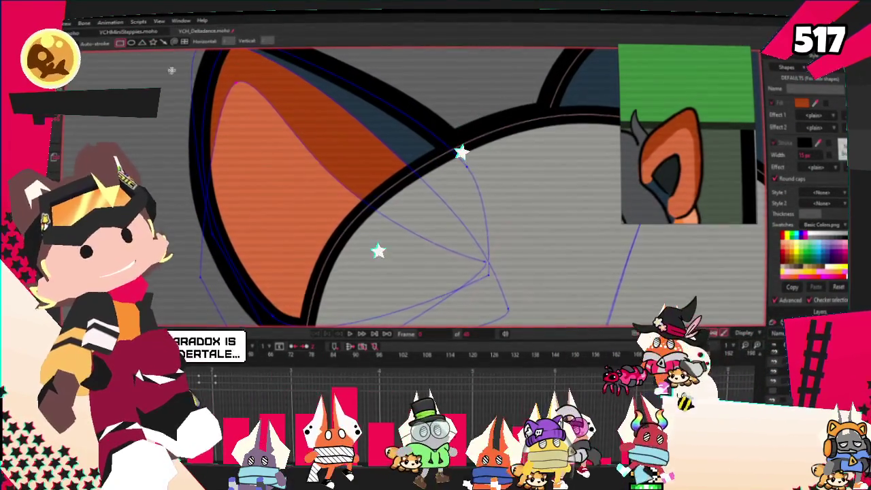
drag(243, 155, 310, 287)
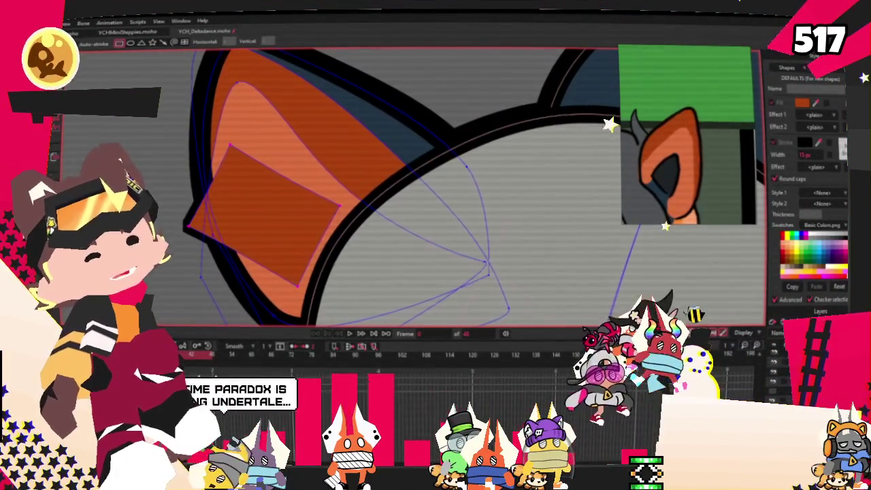
- Pull the rectangle's corners inward into a narrow triangle and round its corners
key(q)
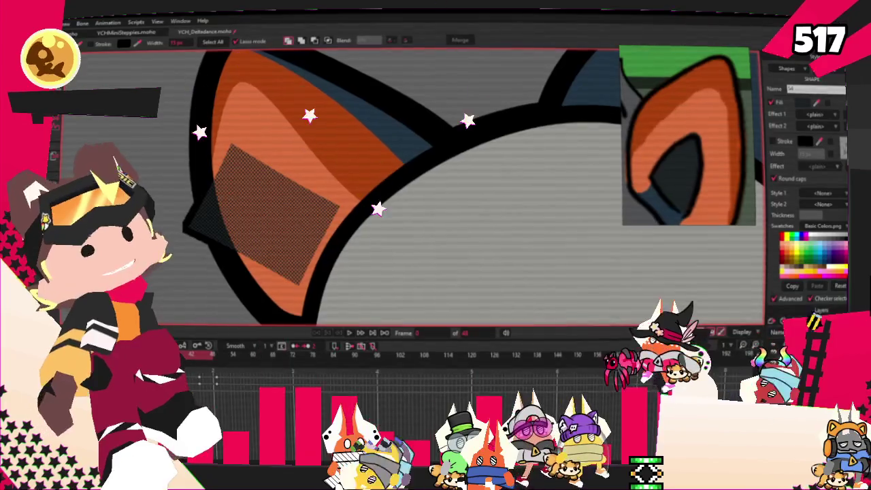
key(t)
drag(191, 230, 271, 266)
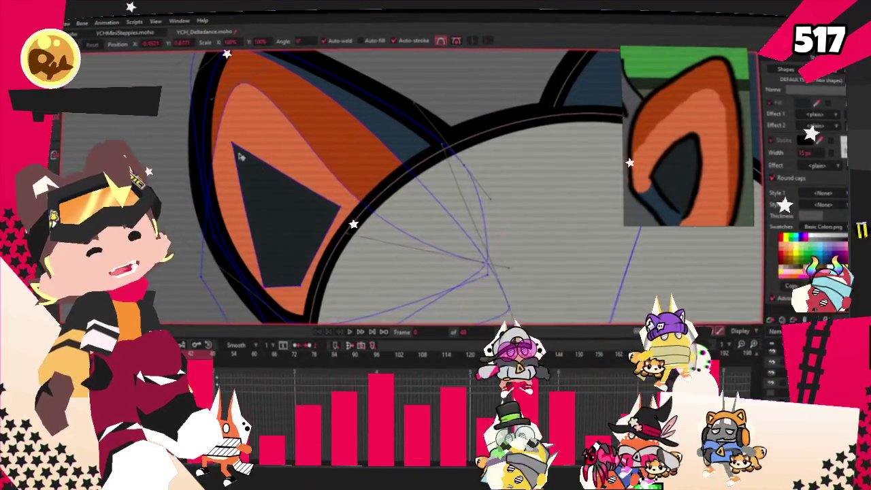
drag(238, 153, 265, 153)
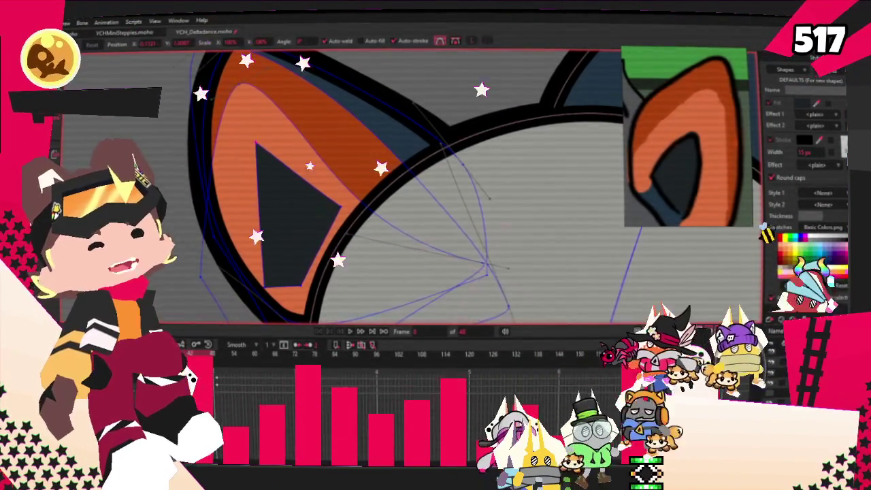
key(c)
drag(276, 164, 300, 167)
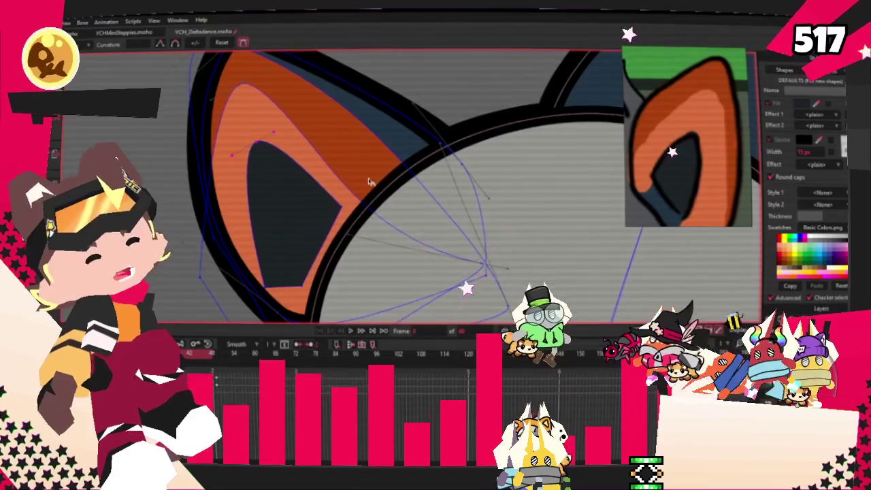
- Sharpen the dark inner-ear shape's bottom into a pointed tip and review it
scroll(339, 204, up, 2)
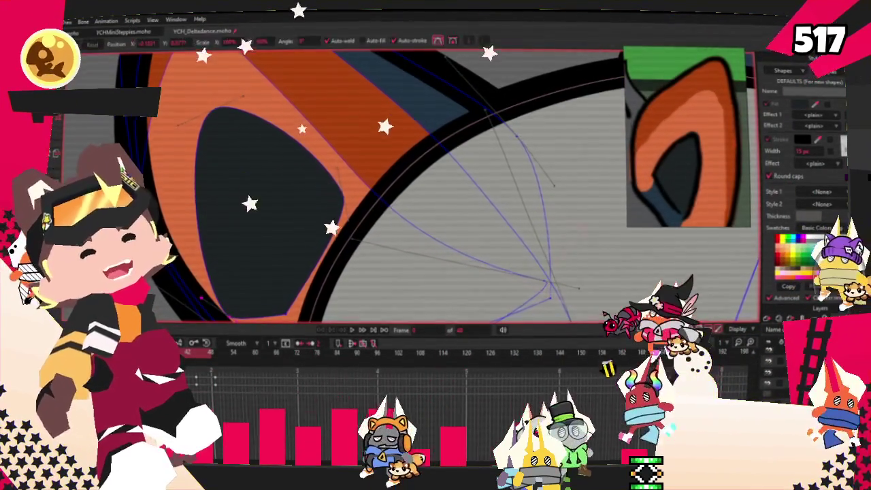
key(t)
scroll(227, 270, down, 2)
scroll(227, 270, up, 2)
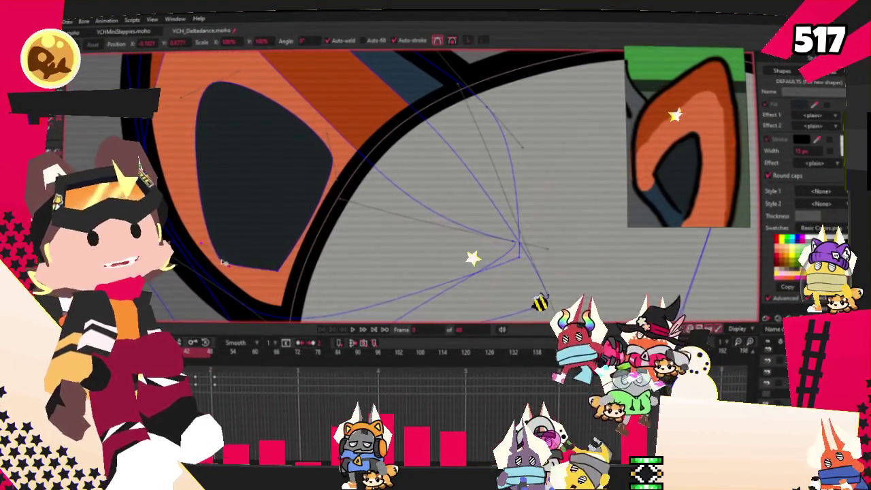
drag(285, 267, 271, 273)
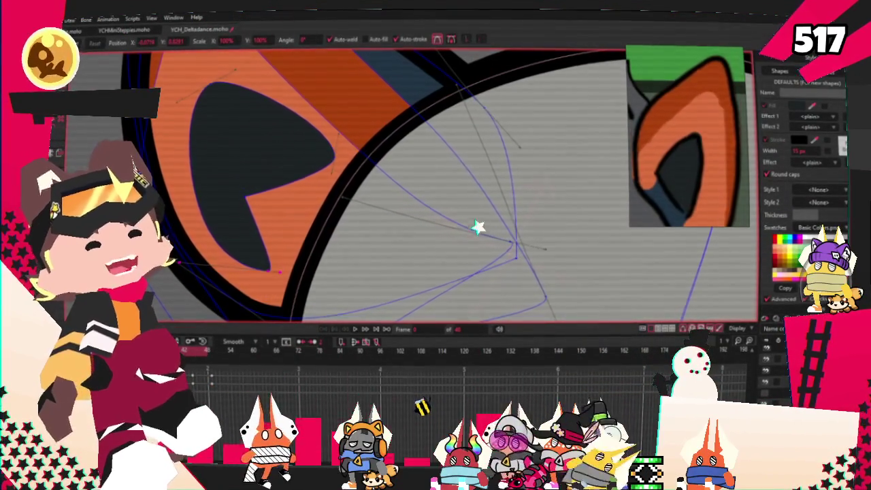
scroll(262, 177, up, 2)
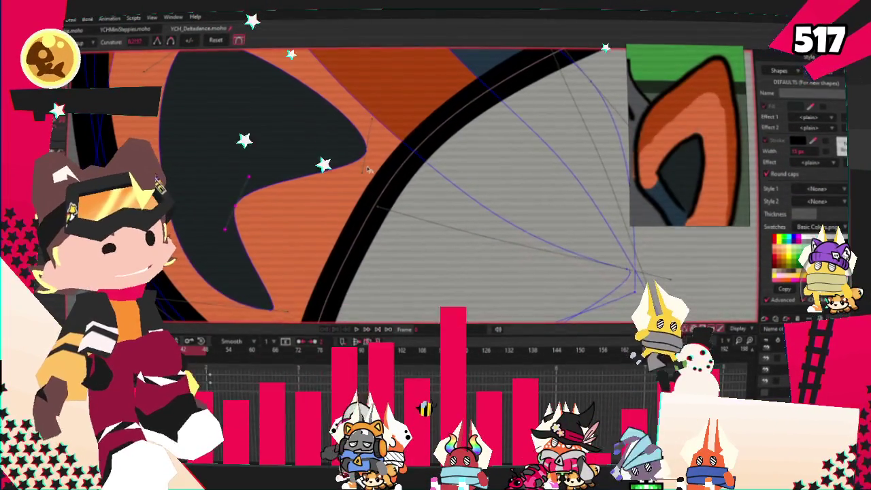
click(323, 395)
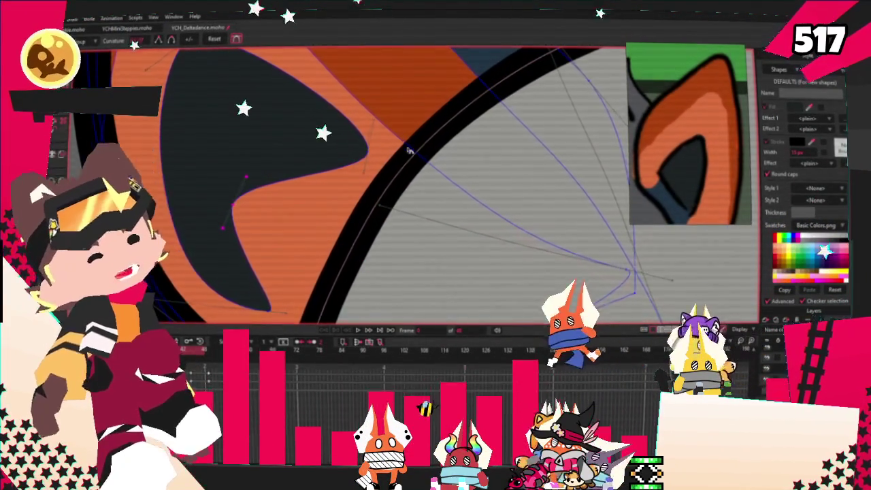
scroll(408, 150, up, 2)
scroll(187, 155, down, 2)
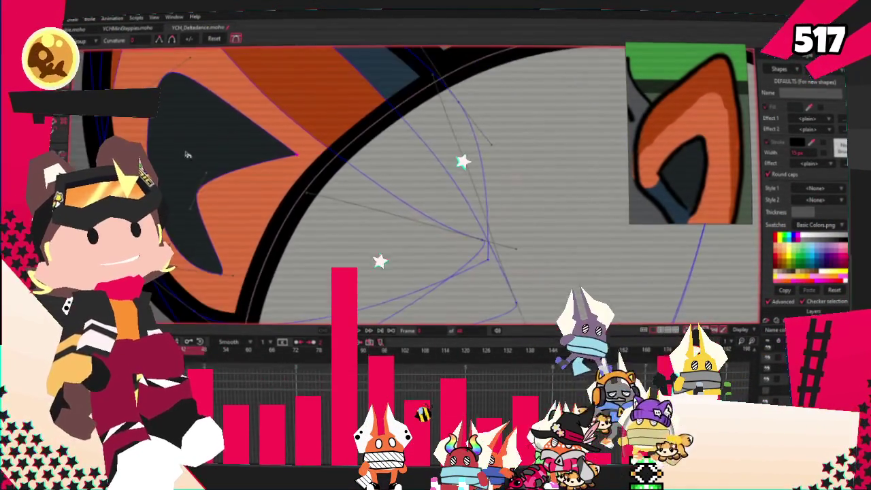
key(t)
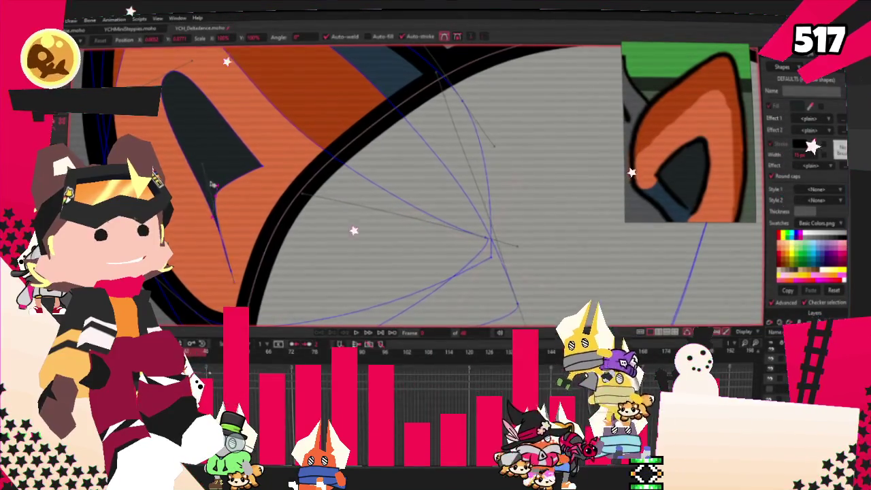
scroll(225, 167, down, 2)
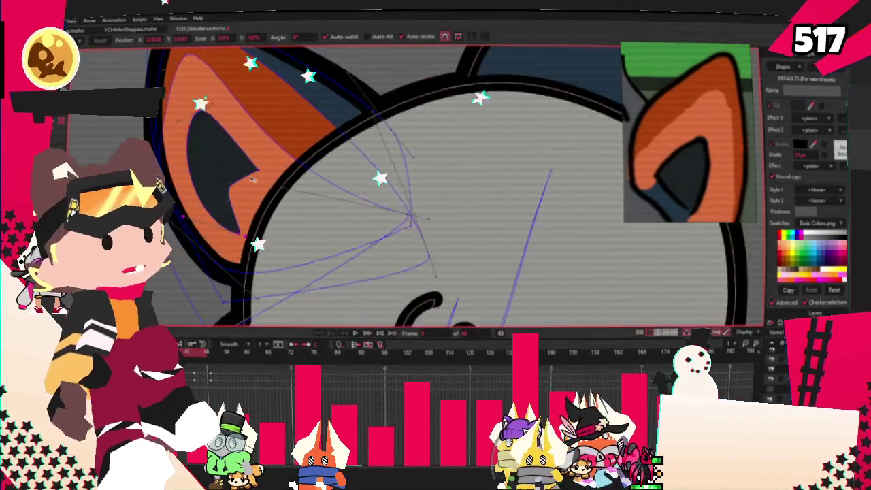
scroll(225, 167, down, 3)
scroll(225, 167, up, 5)
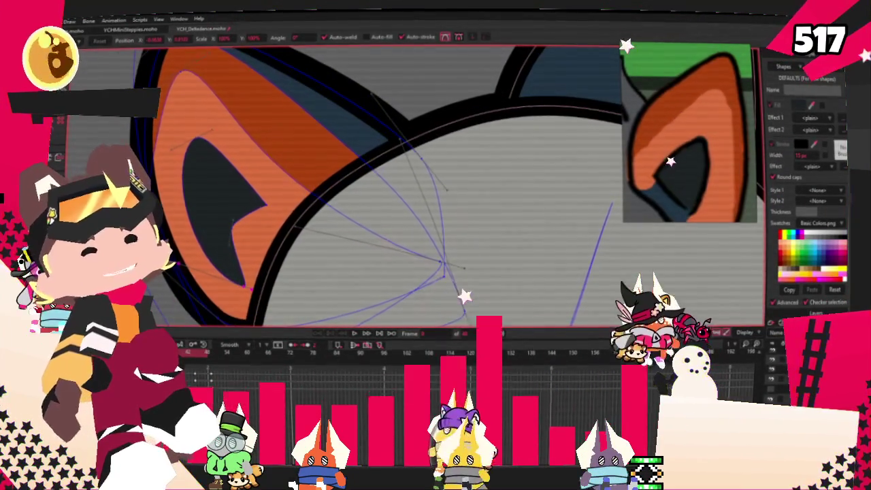
- Zoom the reference image out to the full fox head while the head-turn preview plays
scroll(320, 239, down, 3)
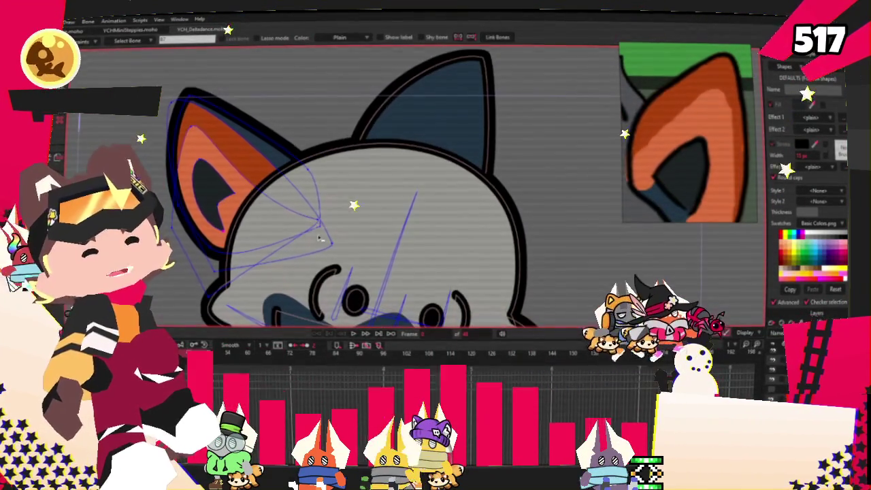
scroll(295, 199, down, 3)
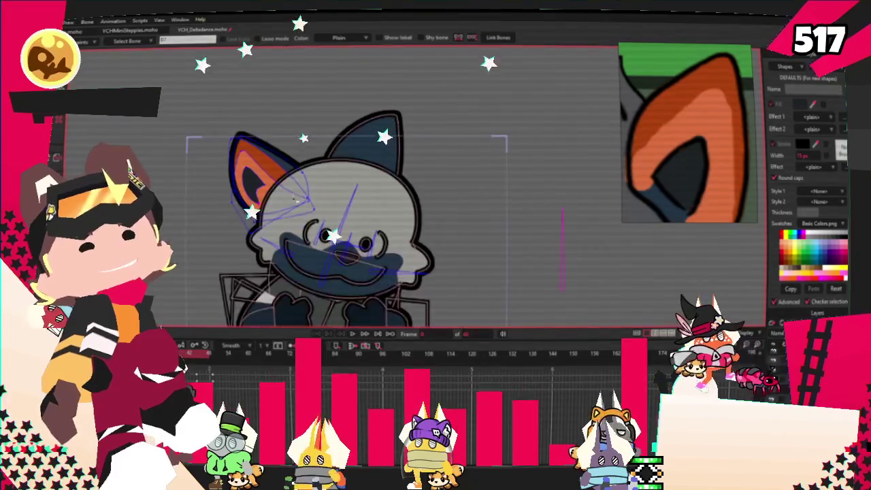
scroll(293, 198, up, 3)
scroll(584, 270, down, 5)
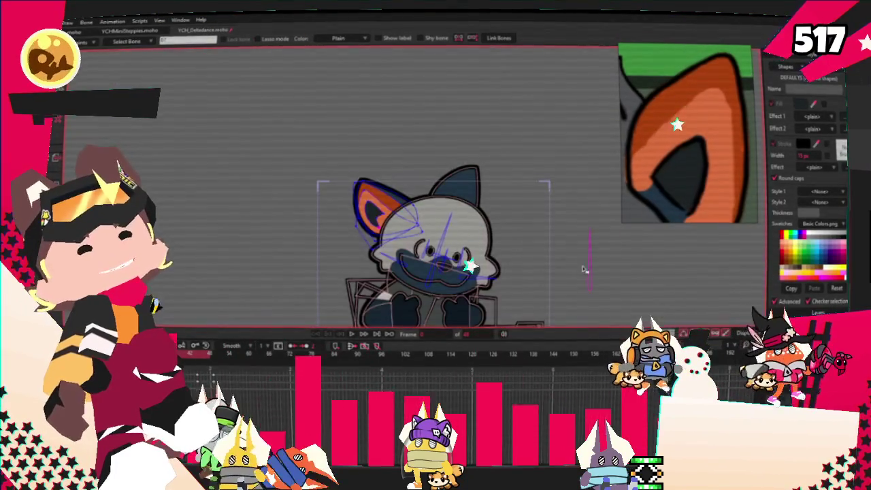
key(g)
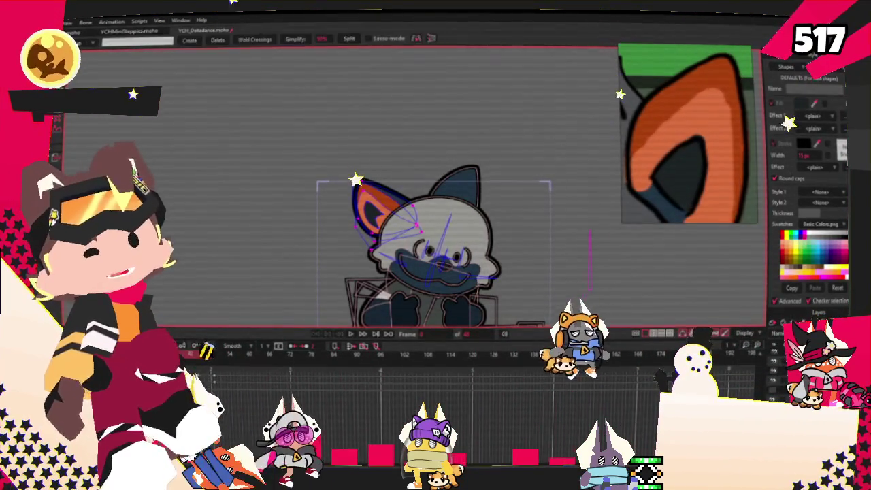
key(i)
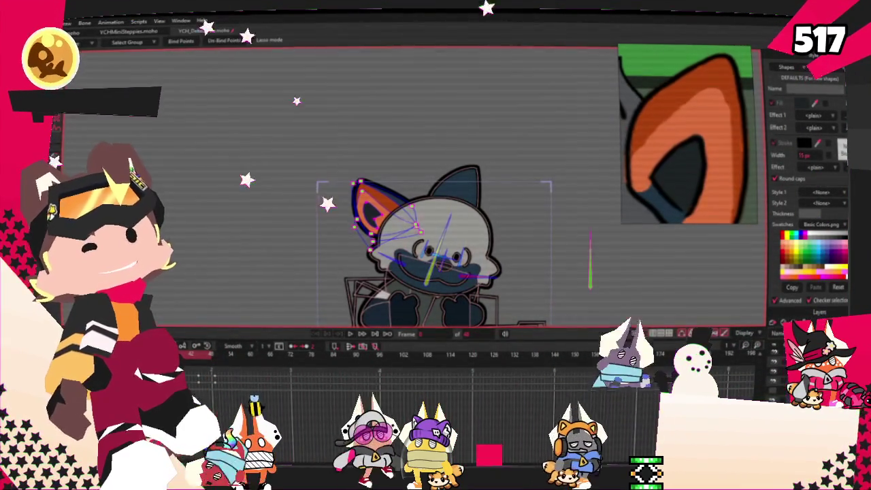
scroll(238, 110, down, 3)
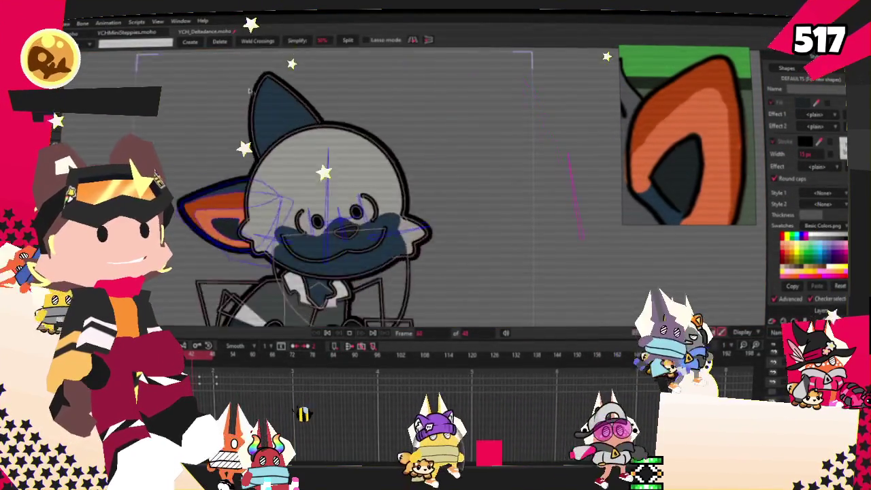
scroll(735, 99, down, 3)
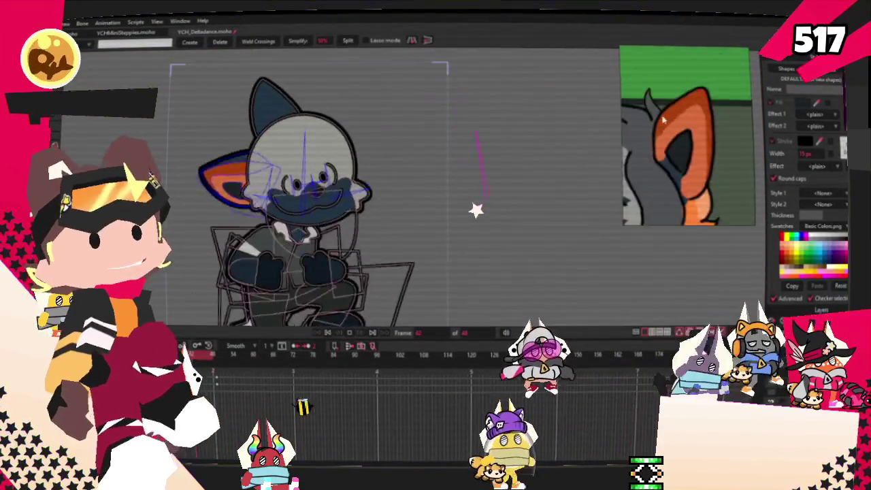
scroll(721, 109, down, 3)
scroll(681, 122, down, 2)
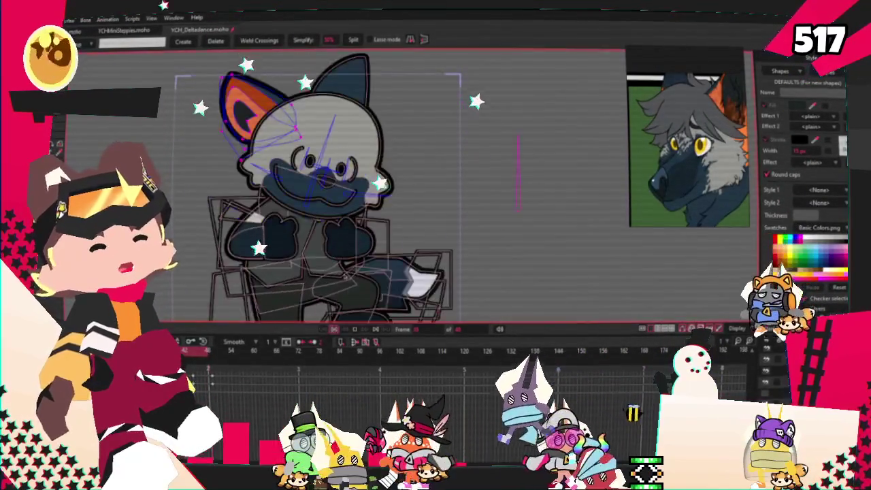
- Stop playback and zoom in on the fox's head
key(space)
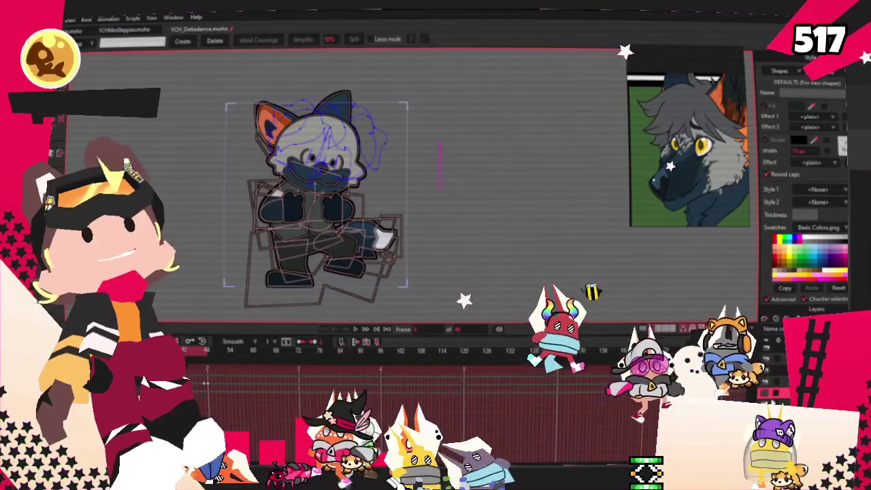
scroll(348, 80, up, 3)
scroll(281, 156, up, 1)
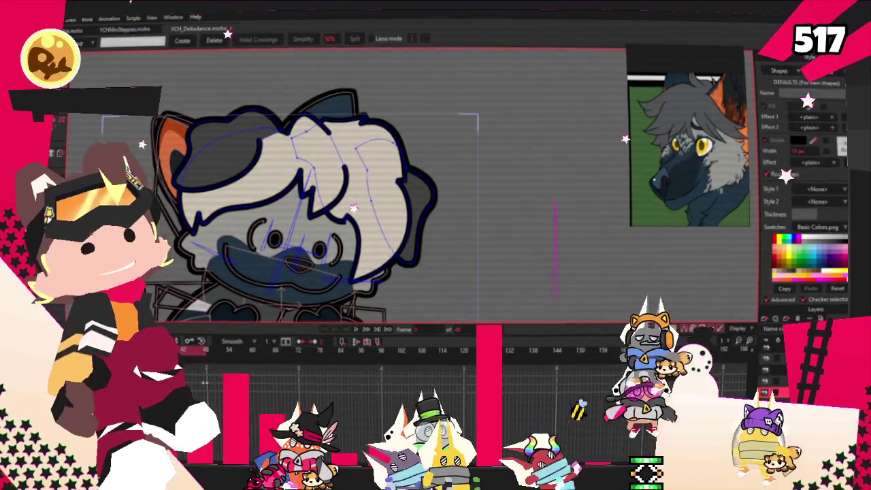
scroll(405, 158, up, 3)
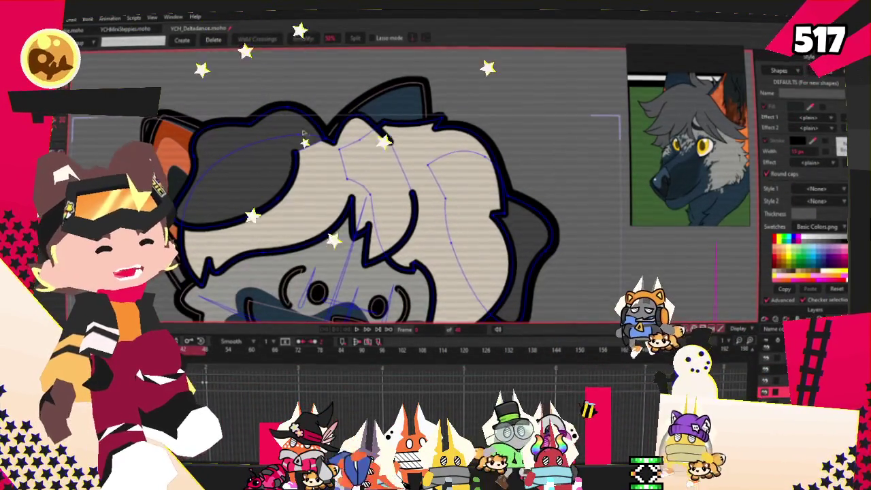
scroll(404, 158, down, 2)
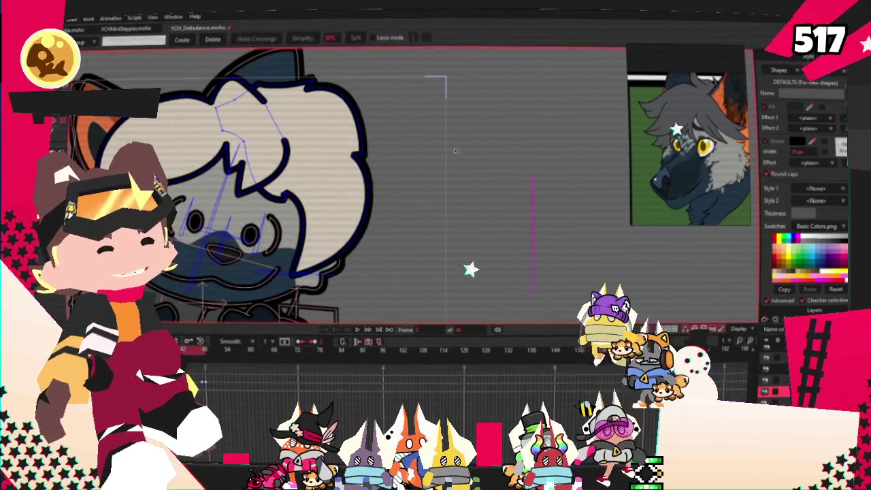
- Deselect the grey hair shape and replay the animation to check it
key(g)
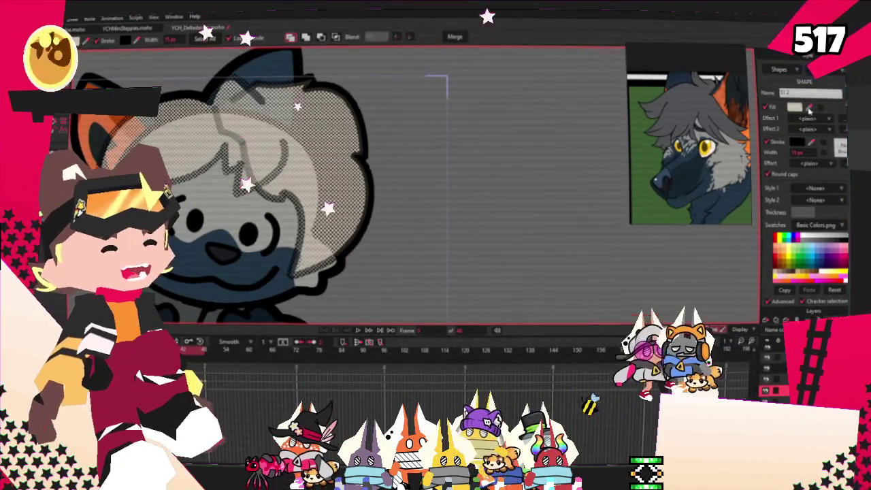
click(408, 171)
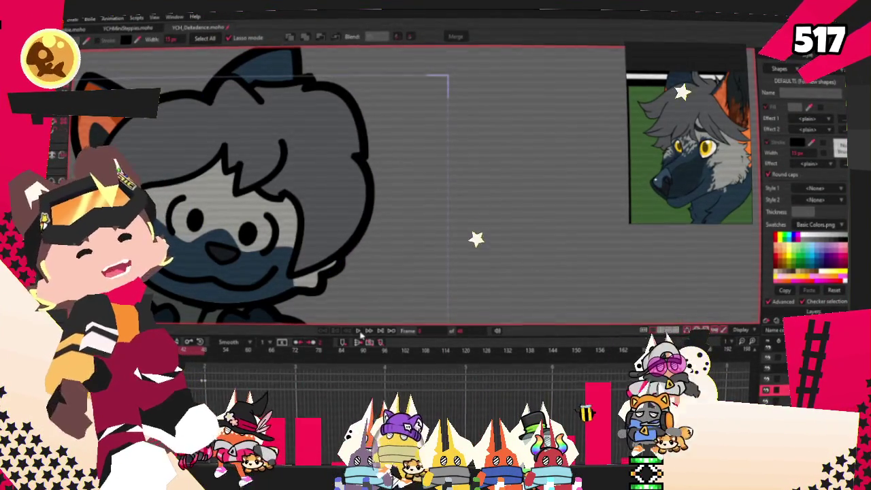
click(360, 332)
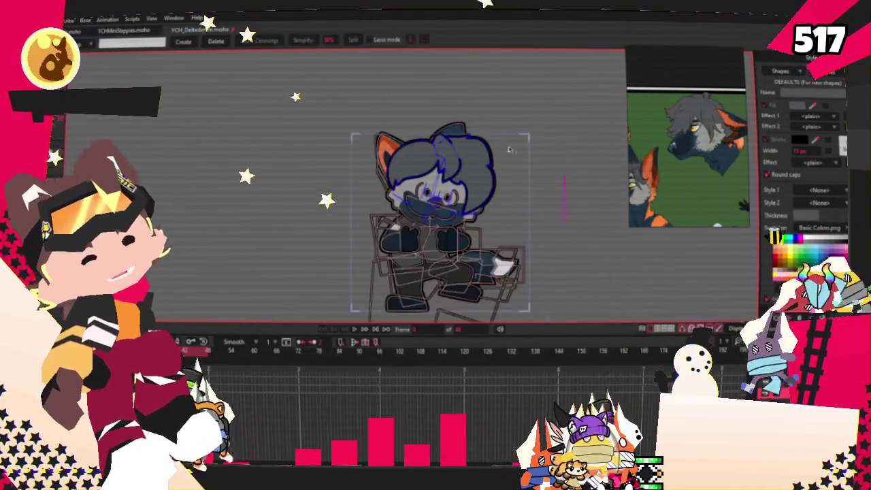
scroll(509, 149, up, 3)
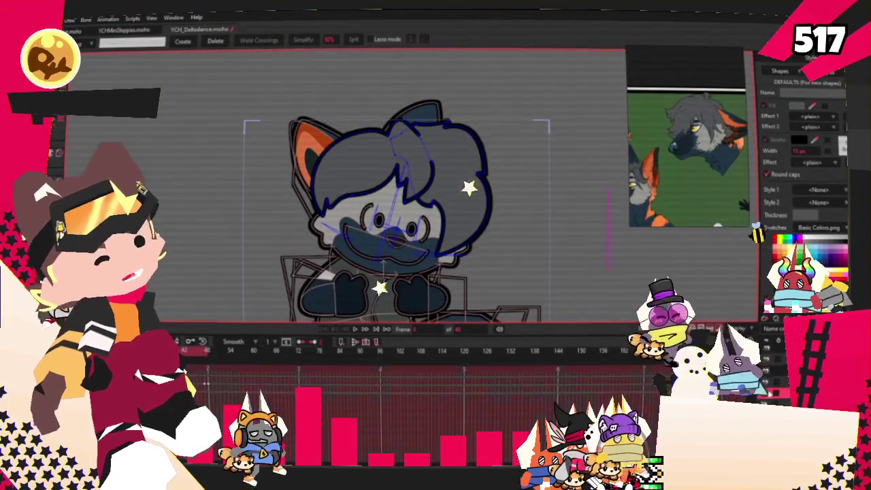
- Delete the fox's hair shape and show the brown-haired character's artwork
key(Delete)
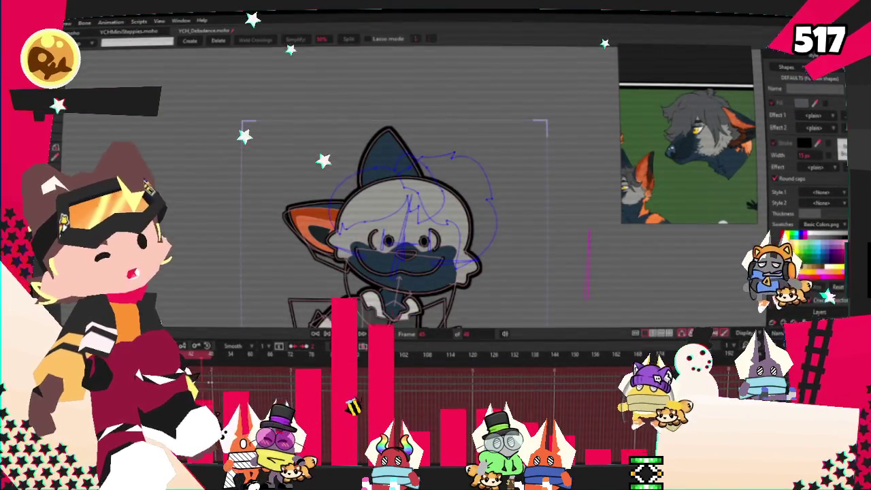
key(m)
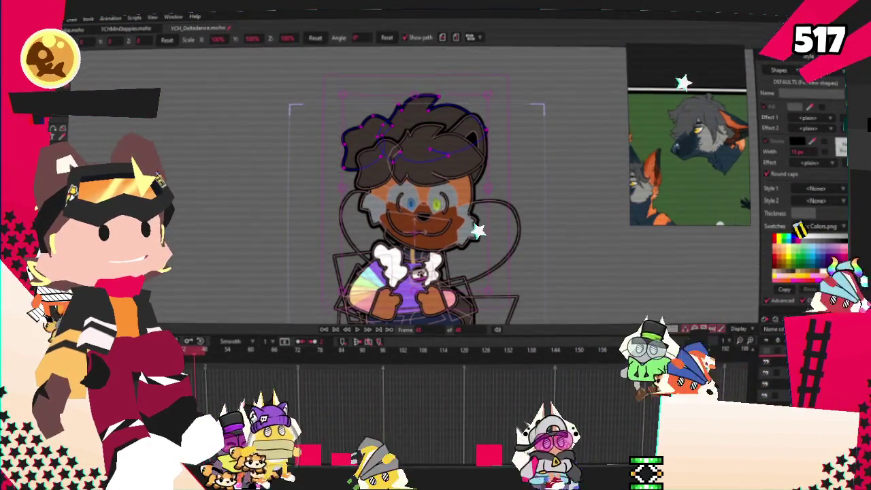
- Copy the brown-haired character's hair onto the fox, fill its top grey, and return to the first frame
click(776, 361)
scroll(412, 250, up, 2)
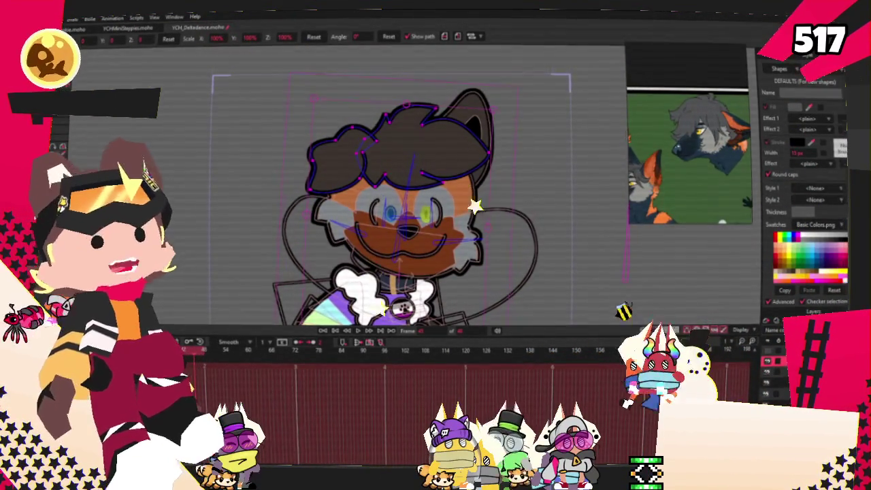
key(g)
scroll(409, 204, up, 1)
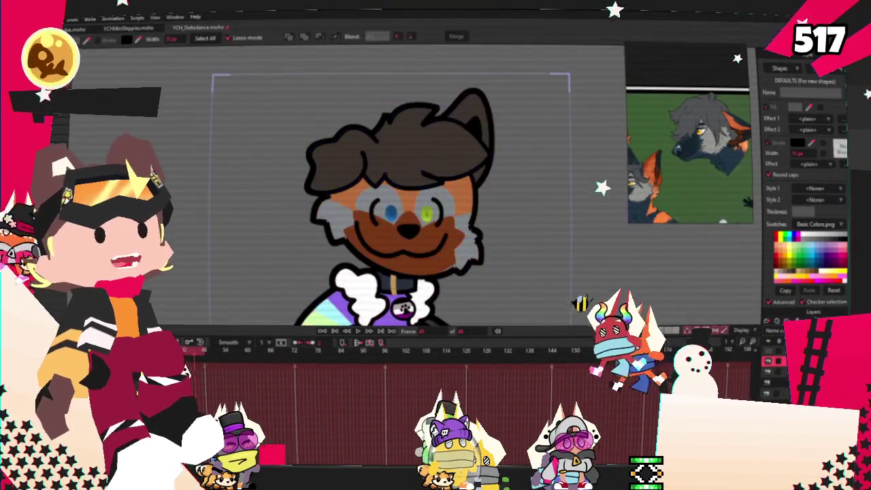
scroll(408, 204, up, 2)
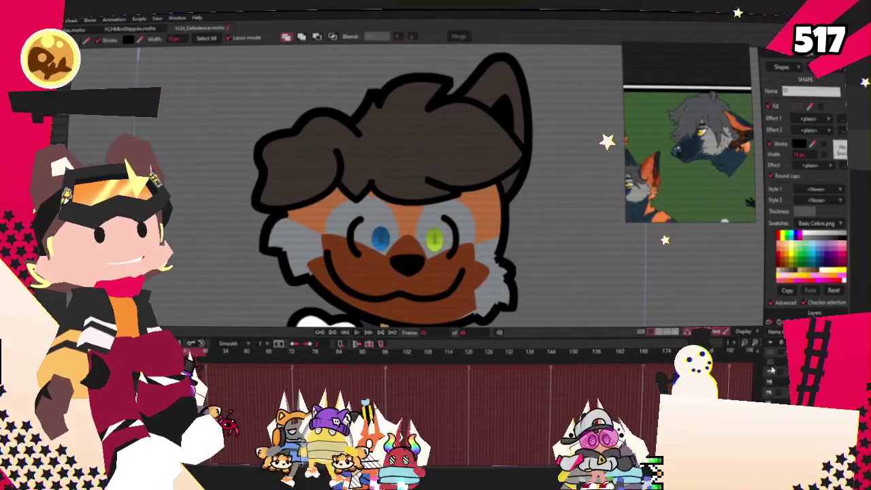
click(771, 367)
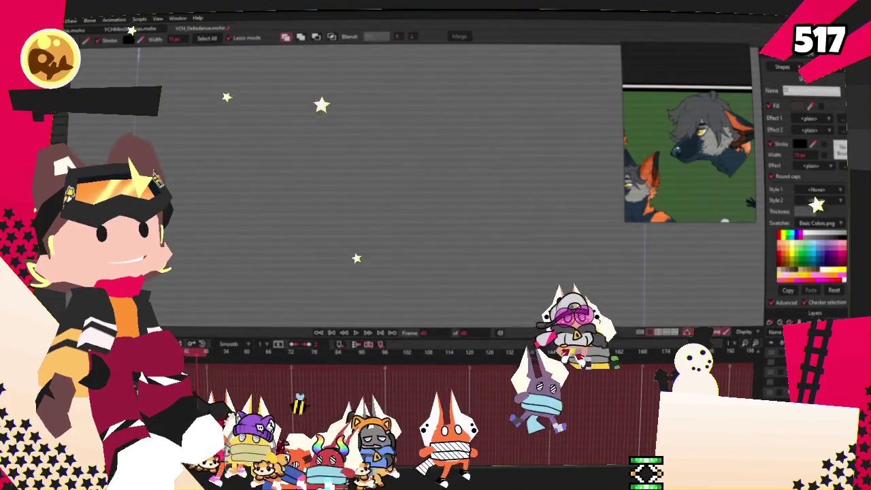
click(773, 372)
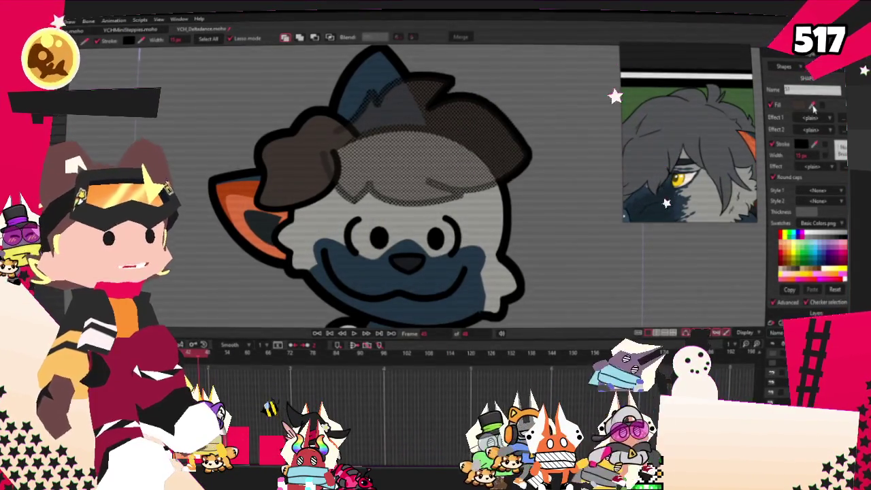
click(422, 109)
click(248, 97)
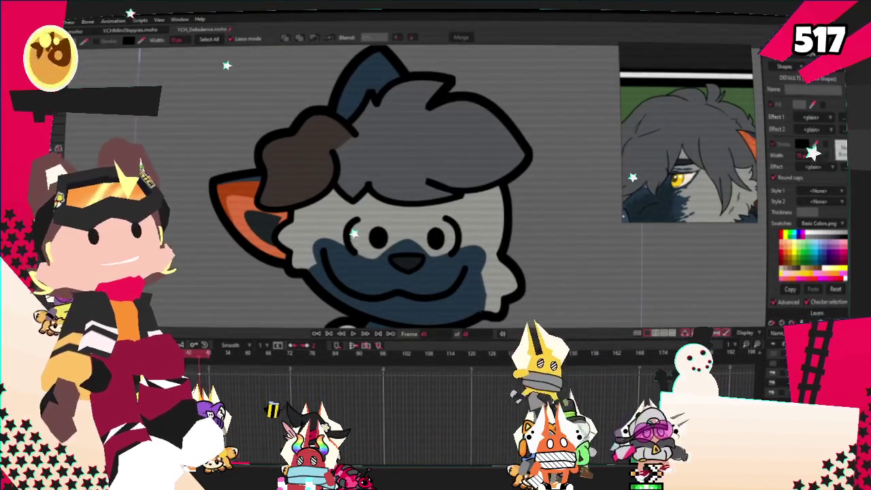
key(ctrl+shift+Left)
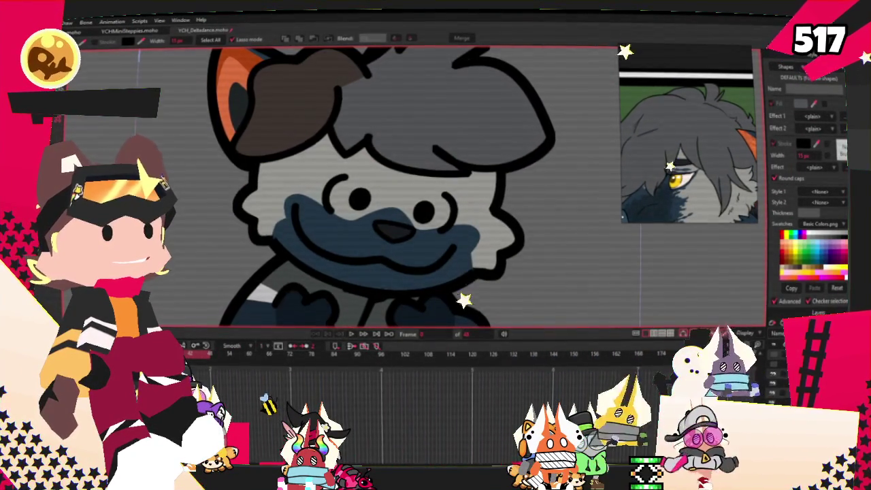
- Play back the fox with grey spiky hair, then open the Bucket button's commands in SAMMI Core
key(g)
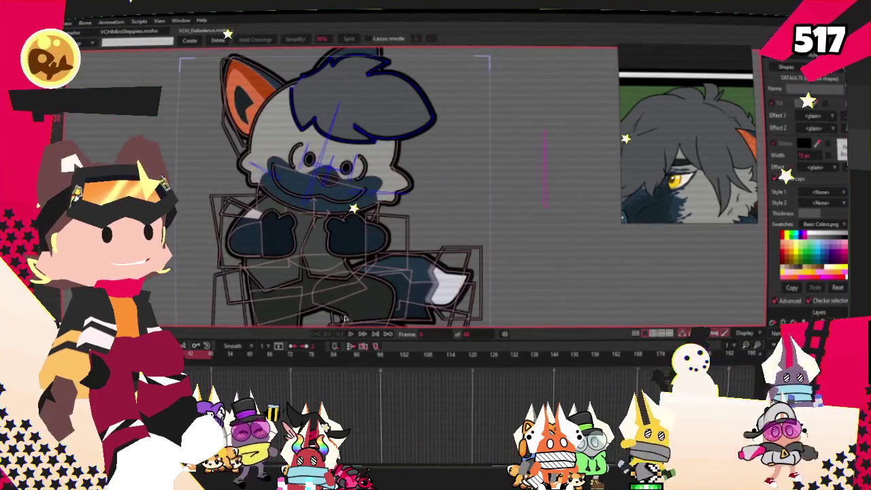
click(349, 333)
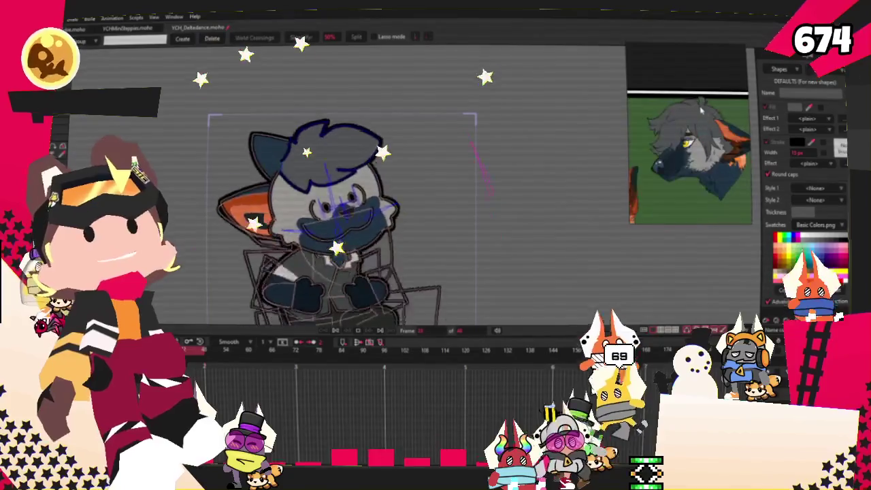
scroll(351, 320, up, 2)
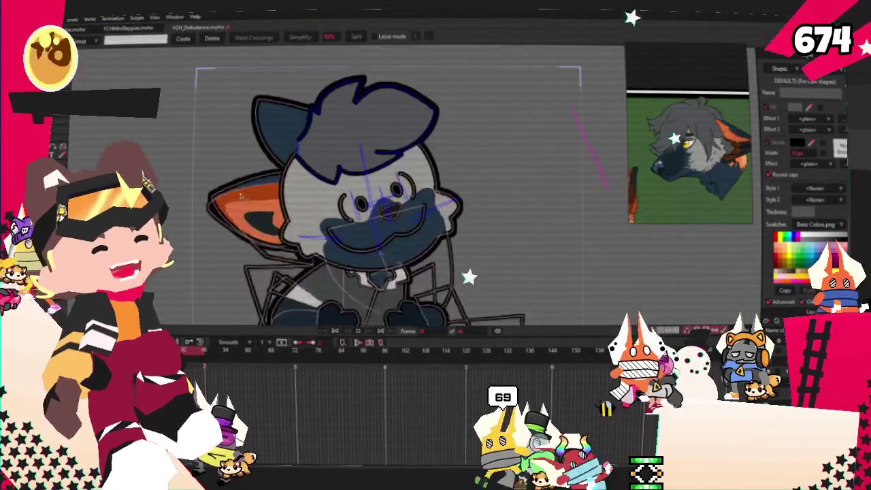
scroll(351, 320, up, 2)
scroll(352, 320, up, 1)
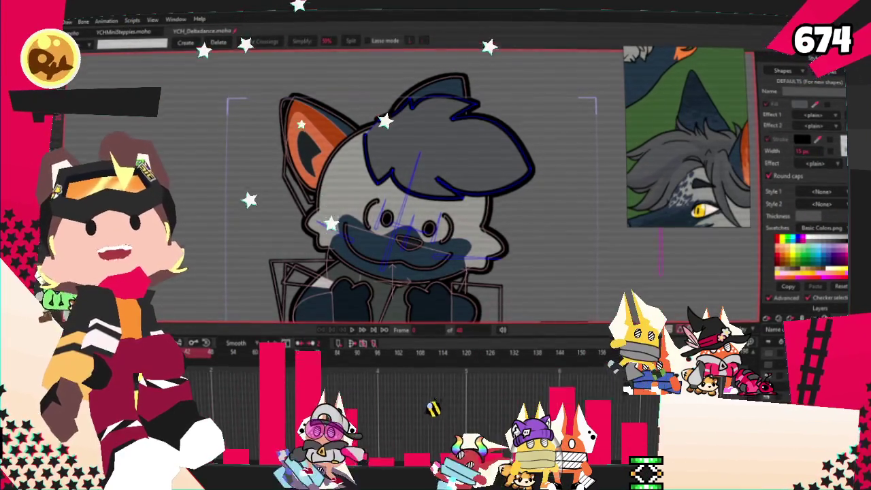
key(alt+Tab)
double_click(349, 186)
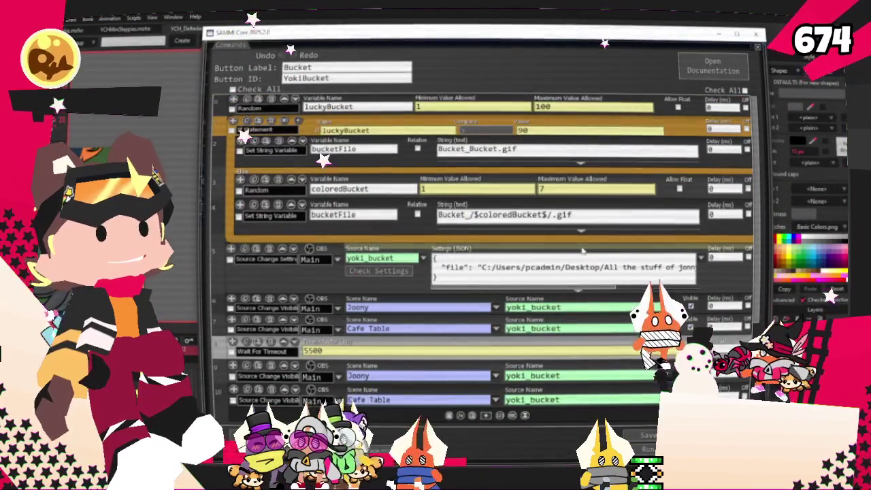
- Close the Bucket editor and look over the Pokeball button's commands
key(Escape)
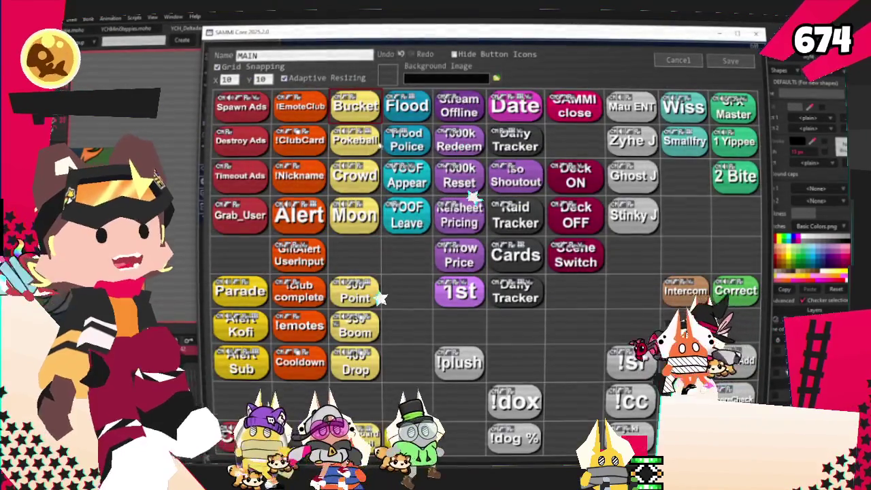
double_click(354, 140)
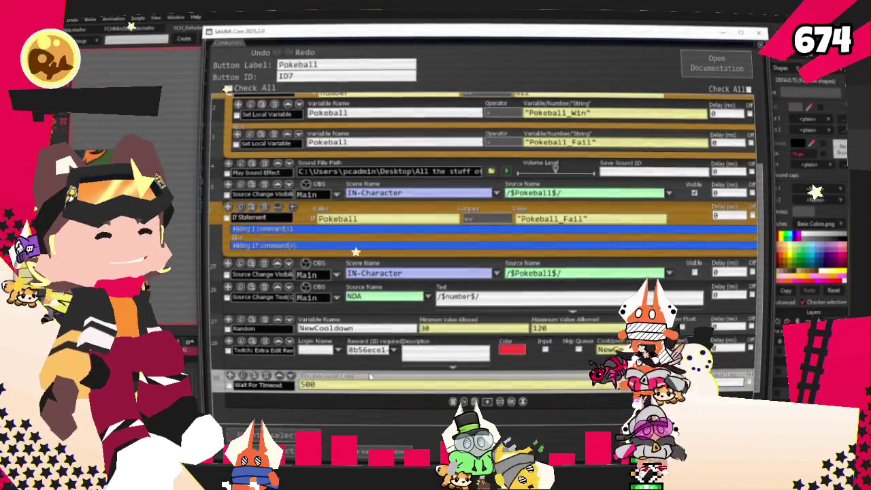
scroll(370, 377, up, 1)
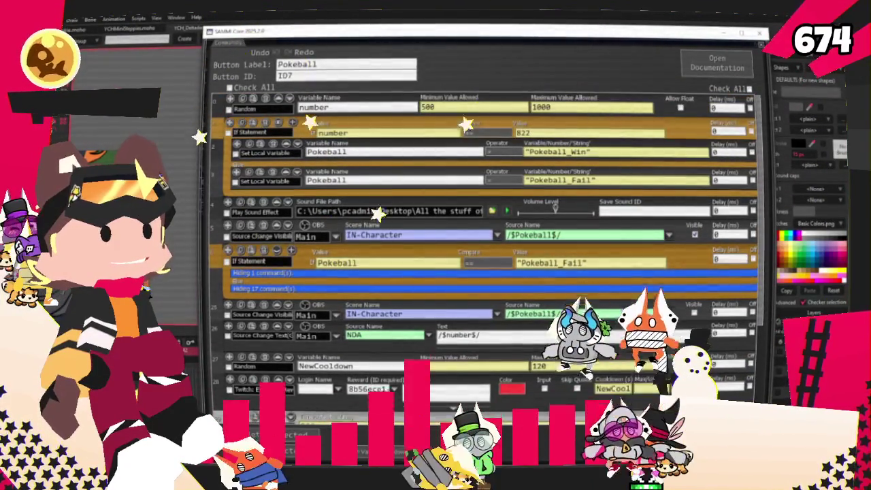
key(Escape)
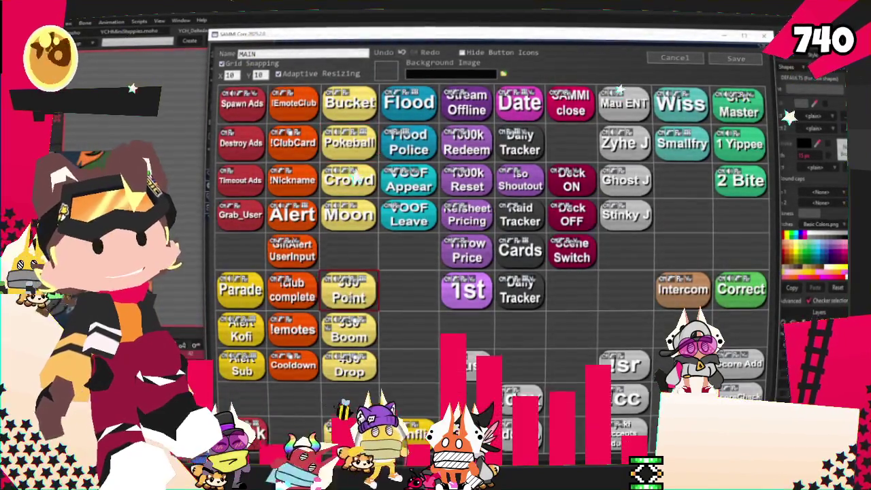
- Scroll through the 300 Point button's full command list, then close its editor
double_click(349, 289)
scroll(327, 198, down, 3)
scroll(327, 198, down, 3)
scroll(327, 198, down, 3)
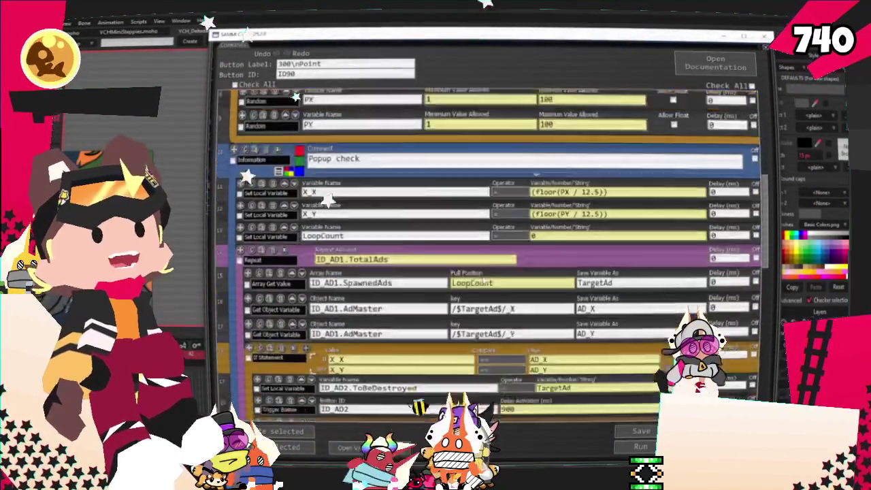
scroll(327, 198, down, 3)
scroll(326, 198, down, 3)
scroll(408, 258, down, 3)
scroll(471, 308, down, 3)
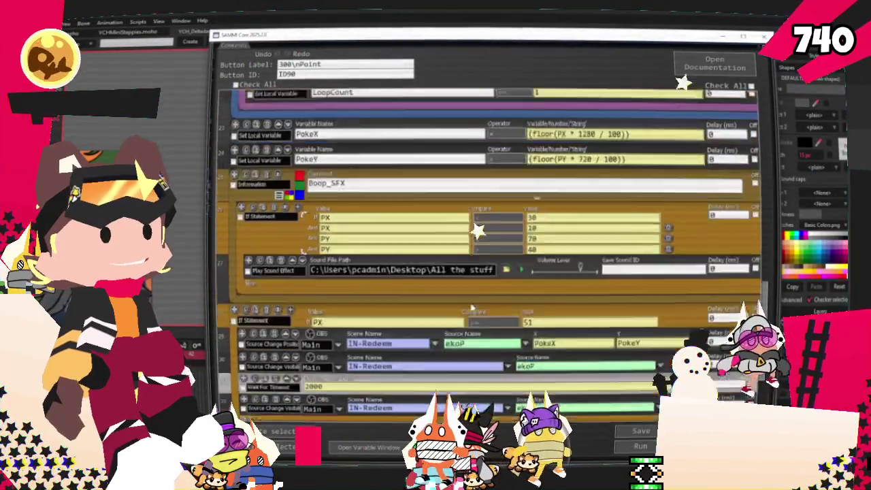
scroll(472, 308, down, 3)
scroll(473, 314, down, 2)
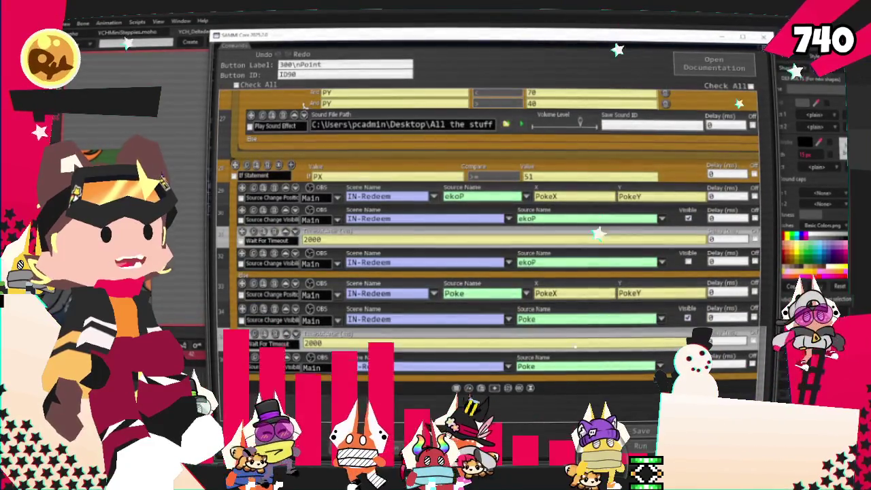
key(Escape)
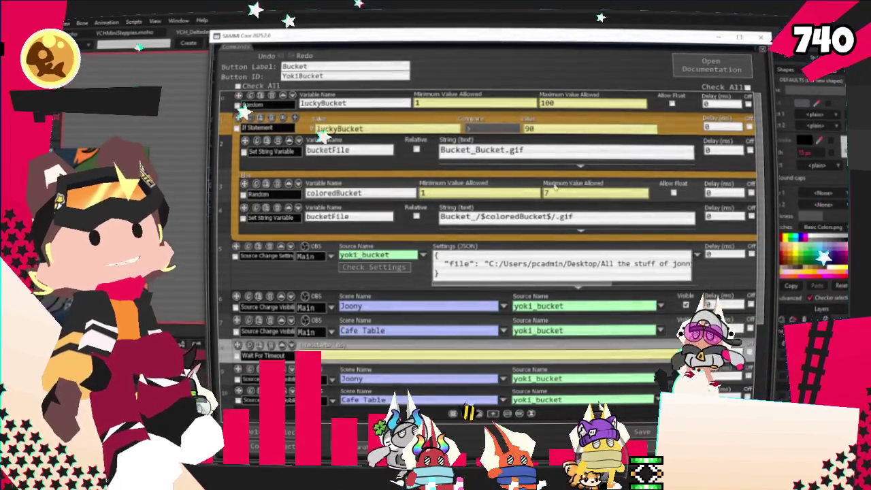
- Review the Bucket button's commands and close its editor
scroll(373, 231, down, 2)
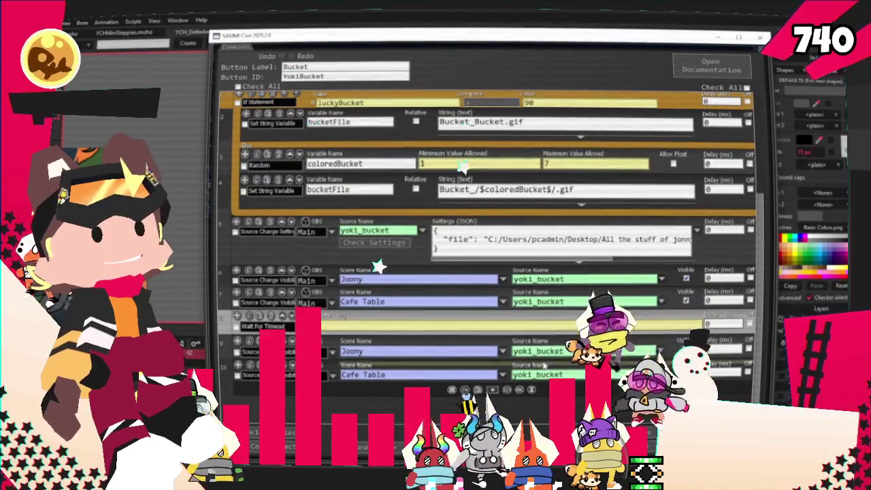
scroll(476, 217, up, 2)
key(Escape)
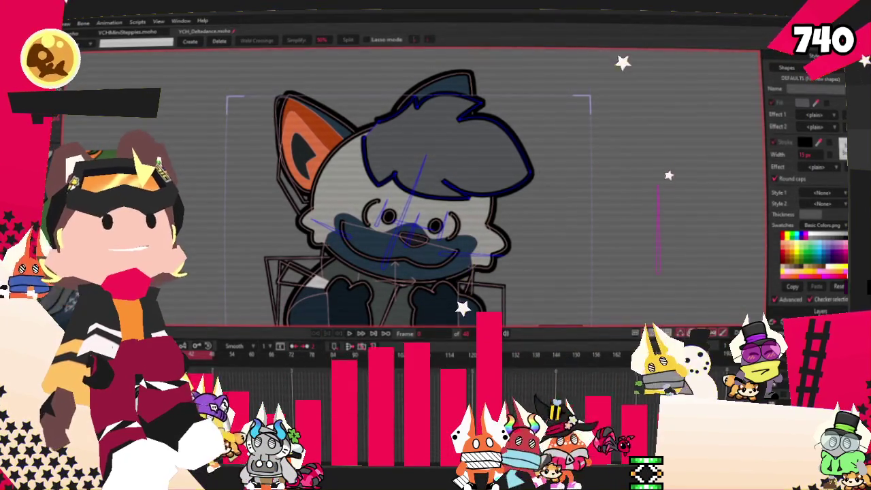
key(alt+Tab)
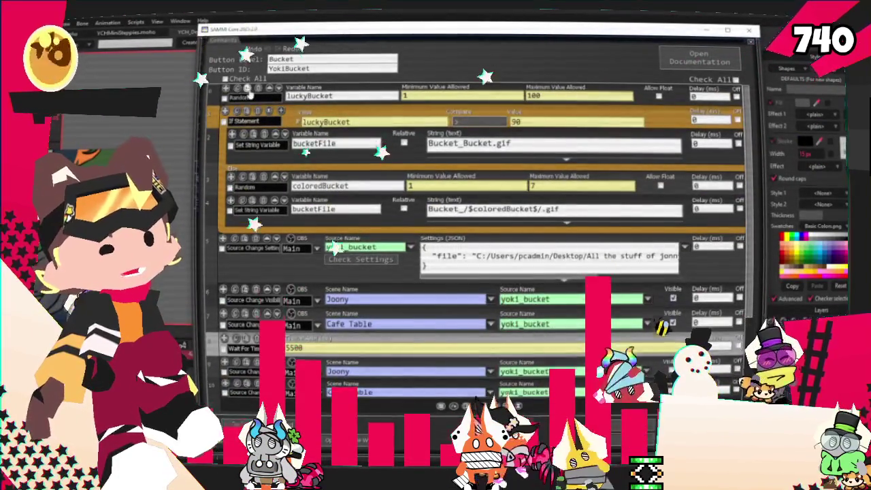
- Duplicate the luckyBucket random command as a Cost variable ranging 31 to 79
click(237, 90)
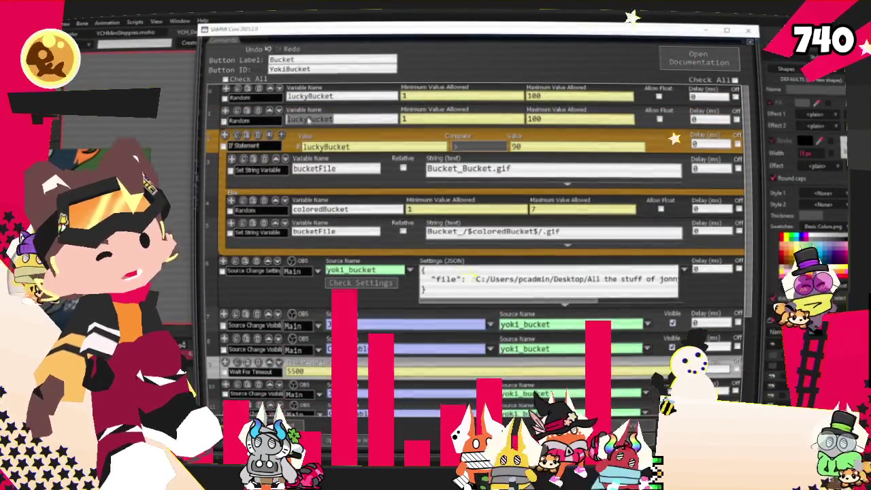
text(C)
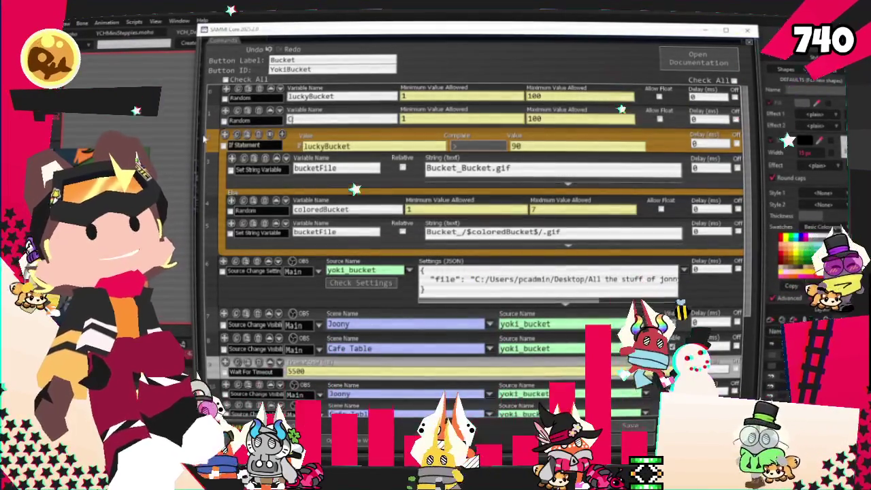
text(ost)
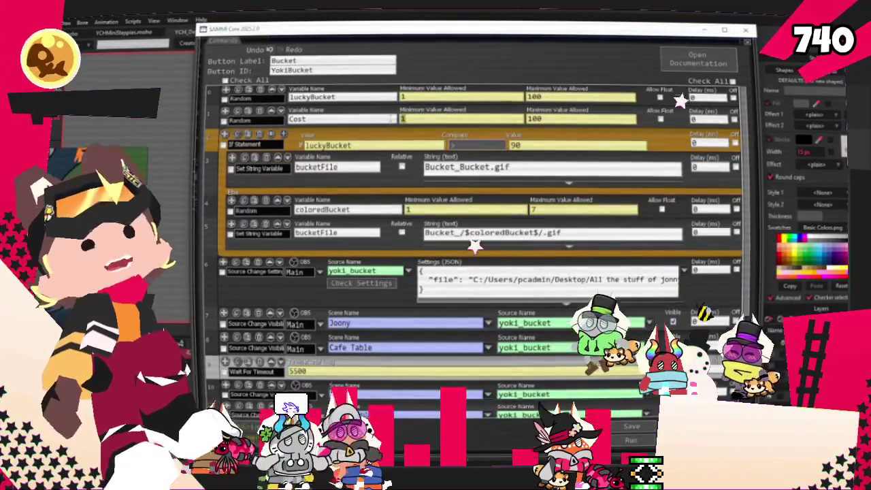
text(3)
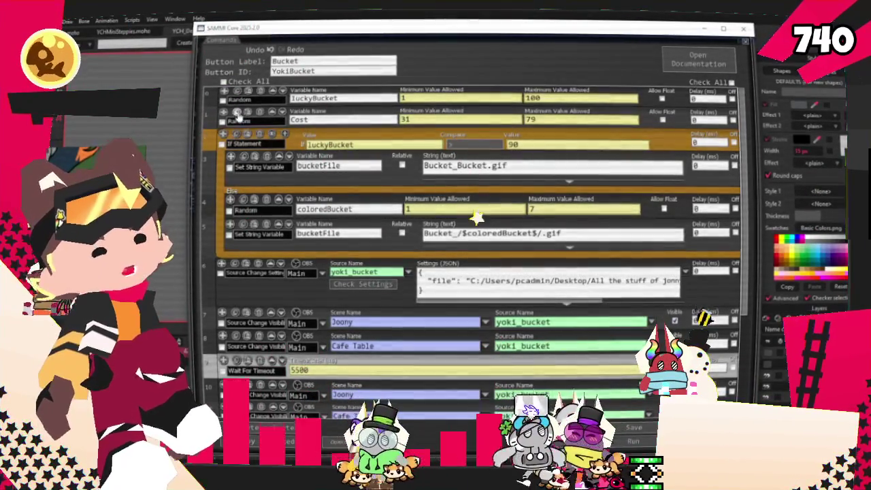
scroll(476, 272, down, 2)
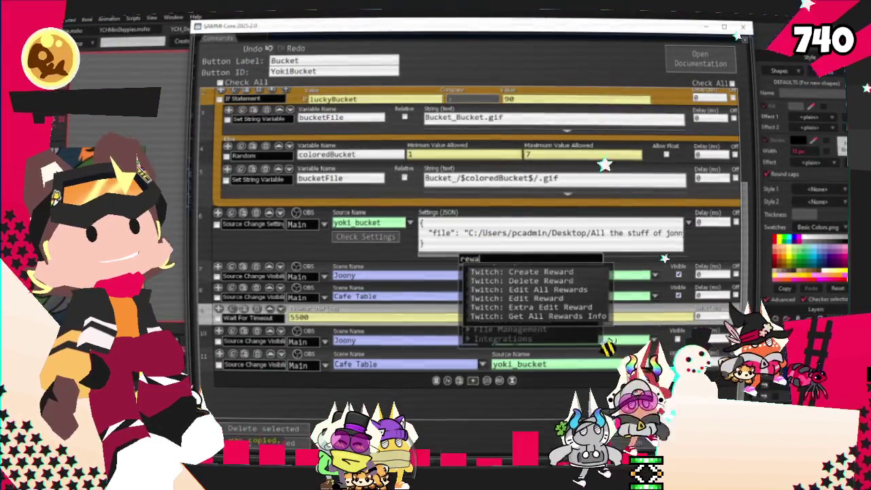
- Add a Twitch: Edit Reward command with Cost entered in its Cost field
click(545, 304)
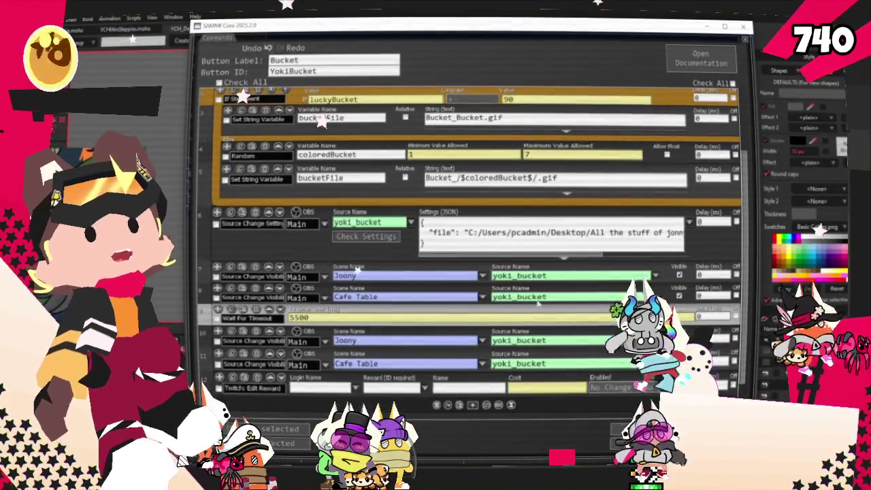
scroll(354, 109, up, 2)
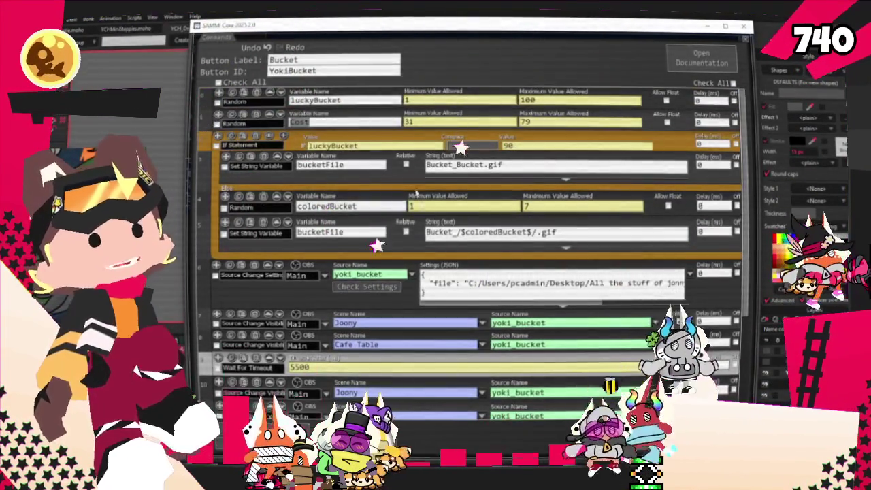
scroll(455, 324, down, 3)
text(Cost)
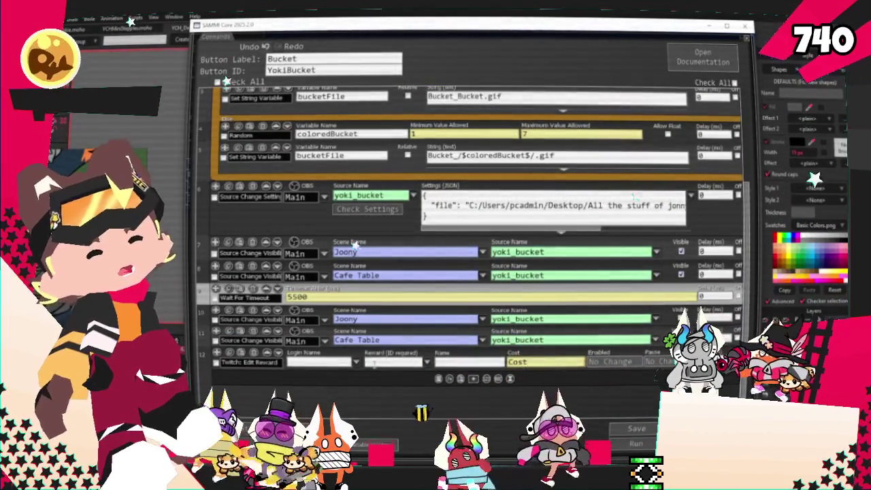
scroll(422, 340, up, 1)
scroll(430, 336, down, 1)
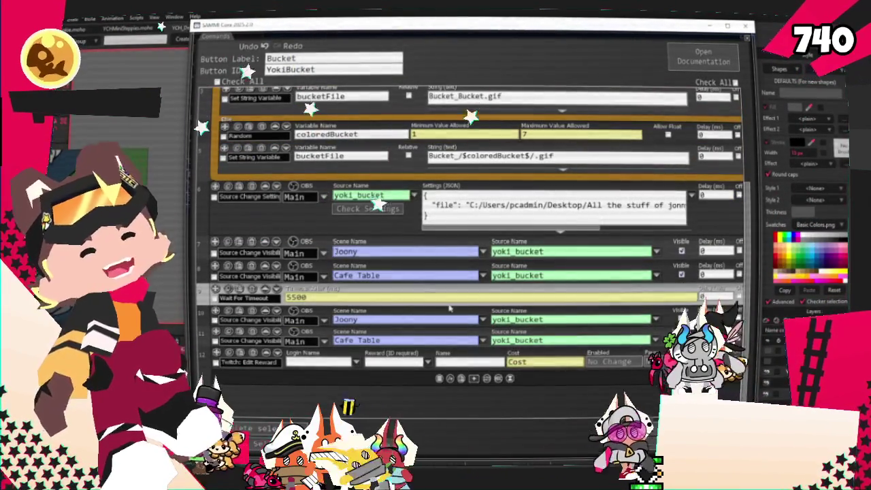
key(alt+Tab)
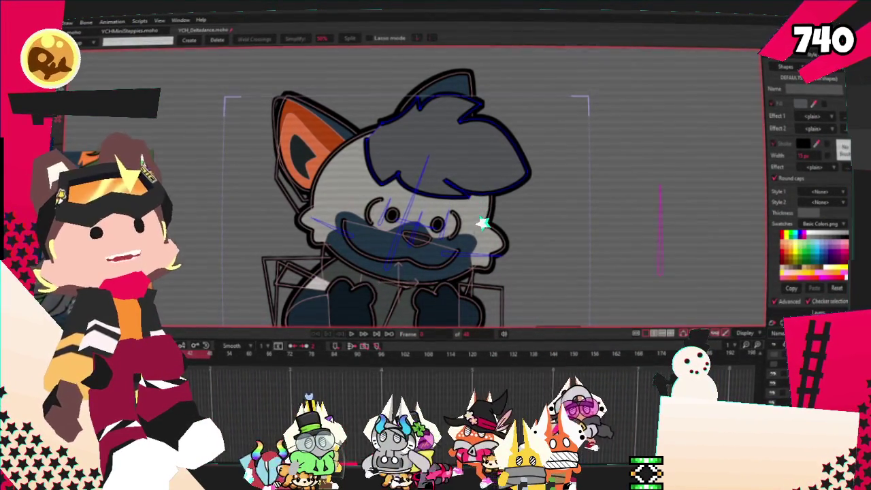
key(alt+Tab)
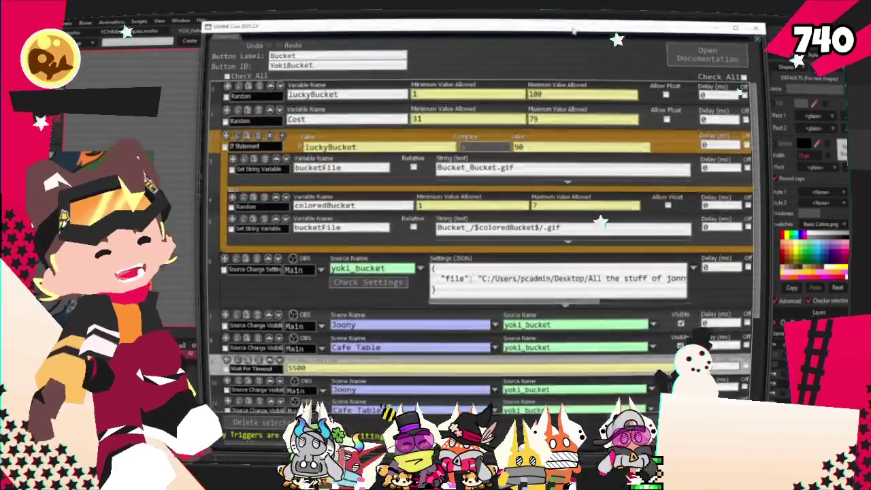
- Check the reward list, then inspect the Bucket button's trigger settings
scroll(390, 368, down, 2)
scroll(390, 368, down, 1)
click(434, 358)
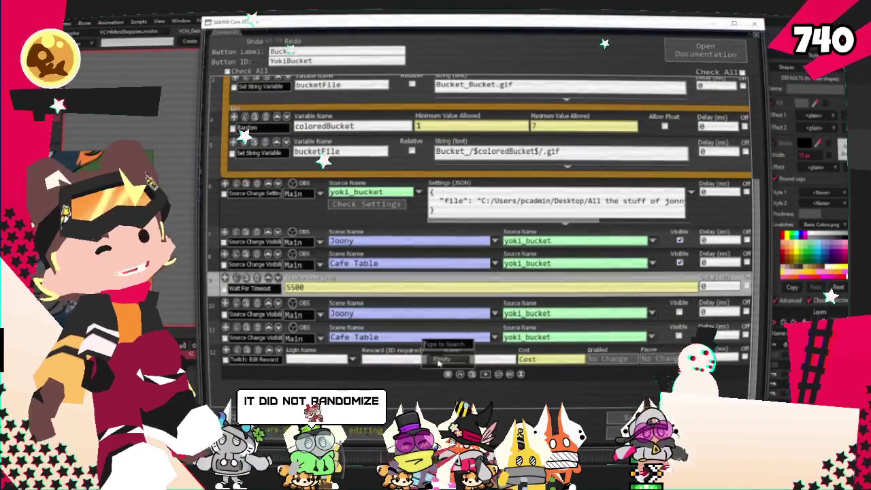
click(633, 417)
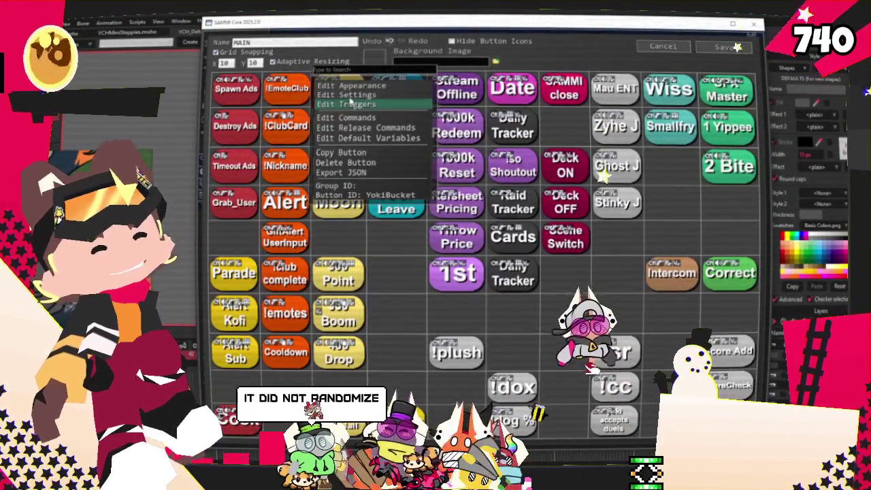
click(349, 104)
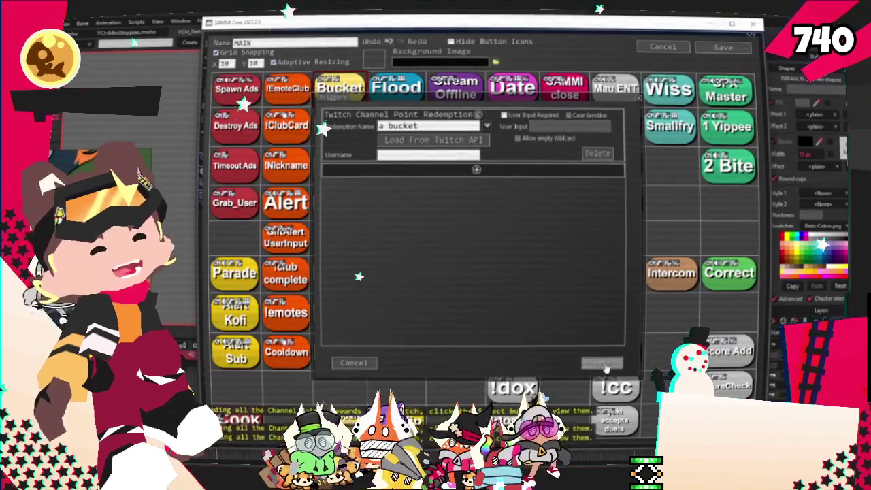
click(596, 367)
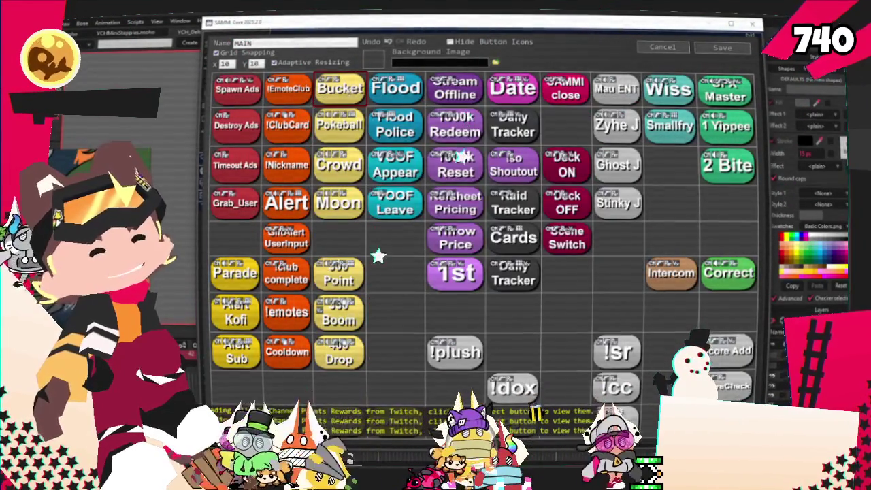
- Set the Edit Reward command's Reward (ID required) to 'a Bucket' and save the deck
double_click(344, 88)
scroll(403, 361, down, 3)
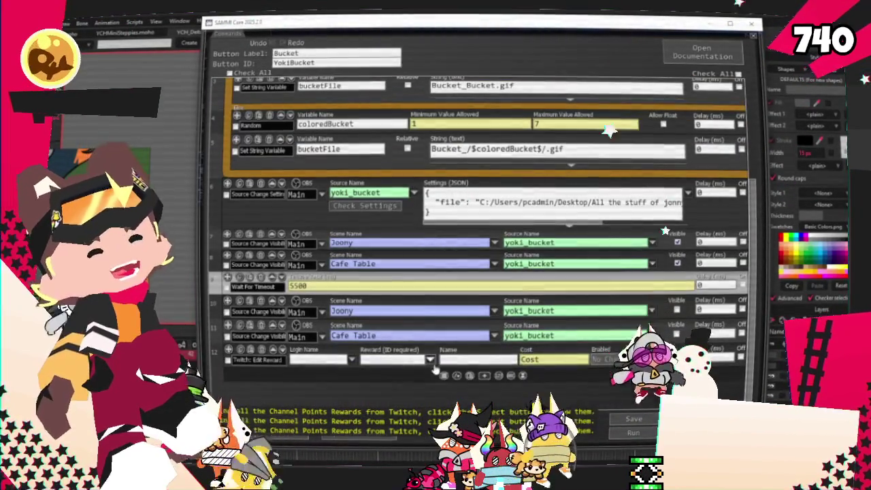
click(431, 359)
key(Down)
key(Down)
key(Down)
key(Down)
key(Down)
key(Down)
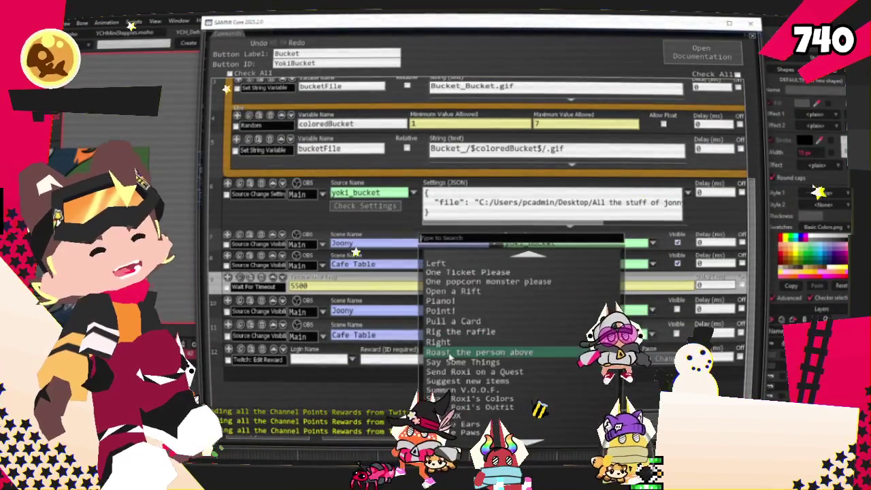
key(Down)
key(Down)
key(Down)
scroll(452, 312, up, 10)
scroll(452, 312, up, 10)
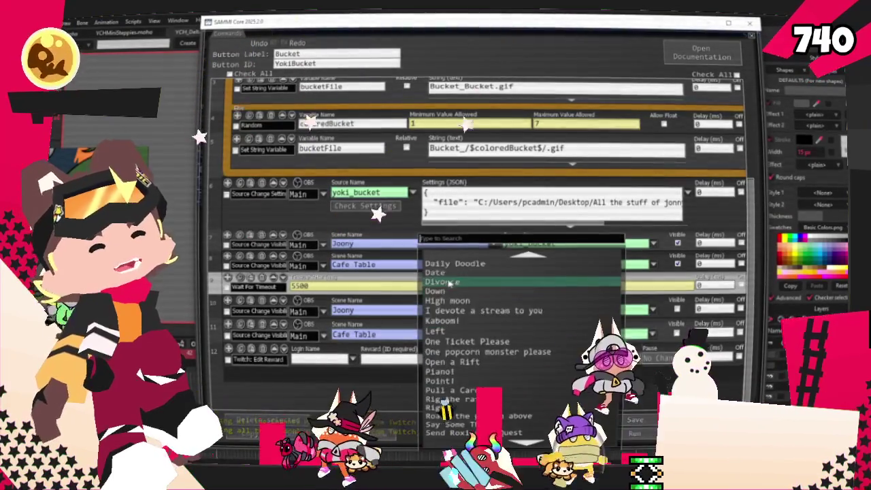
scroll(451, 312, up, 5)
scroll(451, 312, up, 2)
scroll(452, 312, up, 2)
text(bu)
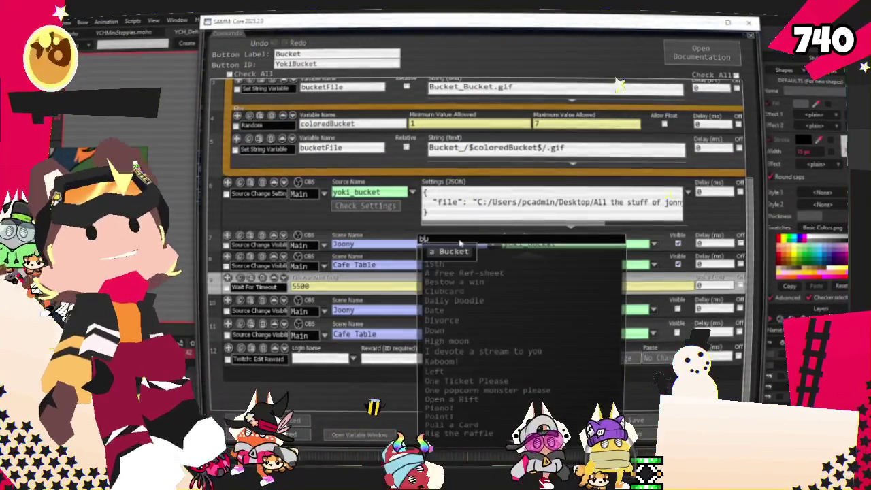
click(447, 253)
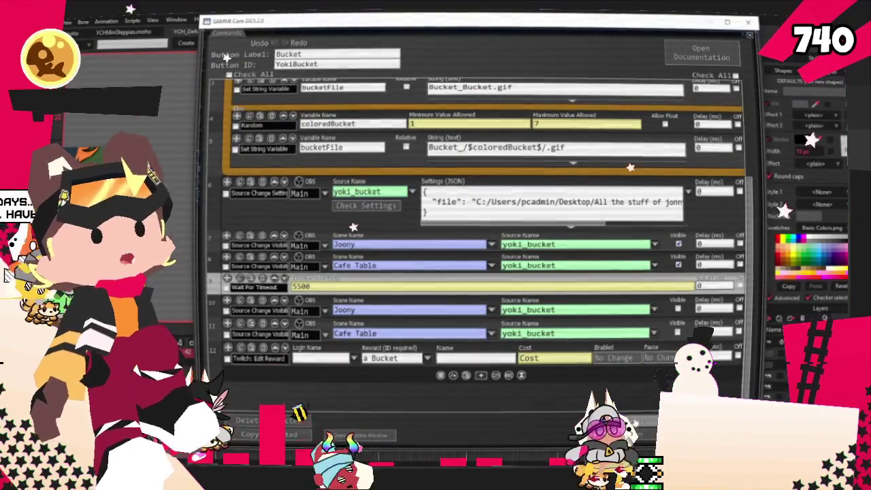
click(635, 421)
click(720, 47)
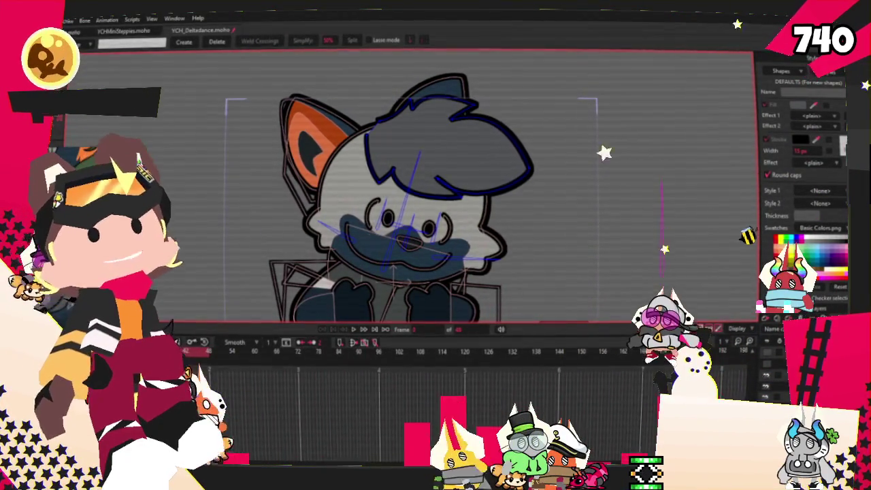
key(alt+Tab)
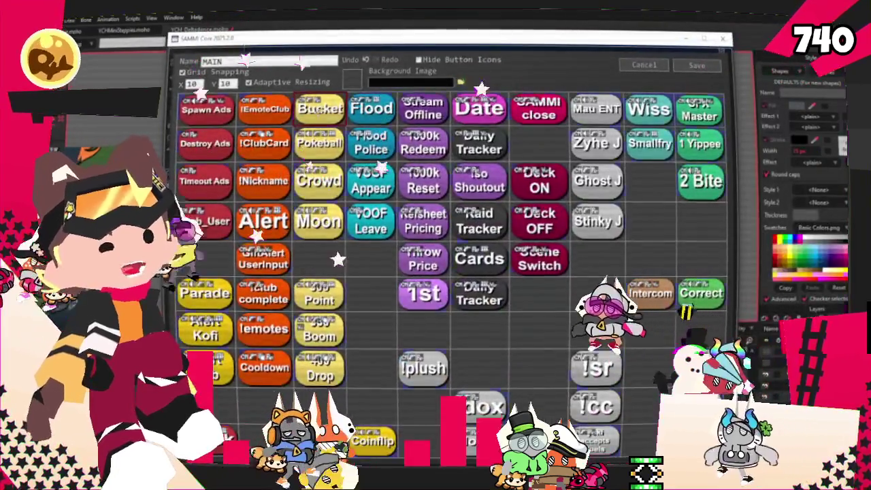
- Try editing the Edit Reward command's Cost value, dismissing the inserts-not-allowed warning
double_click(319, 108)
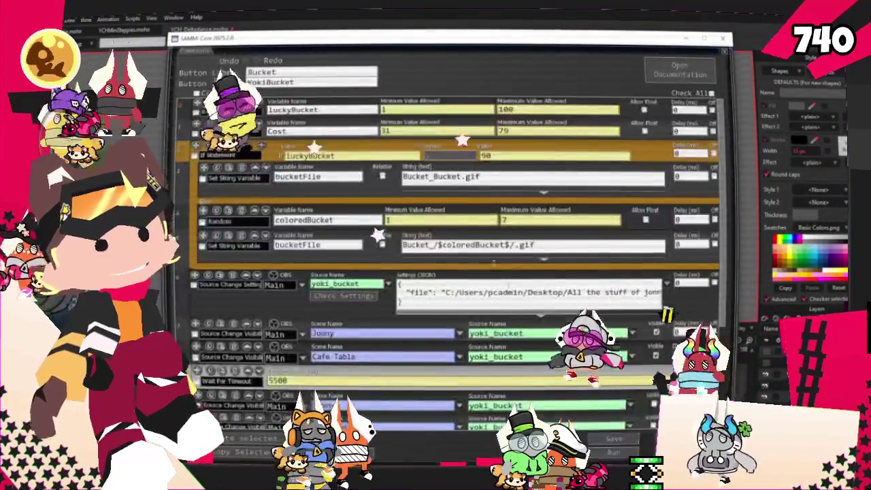
scroll(298, 365, down, 2)
click(521, 375)
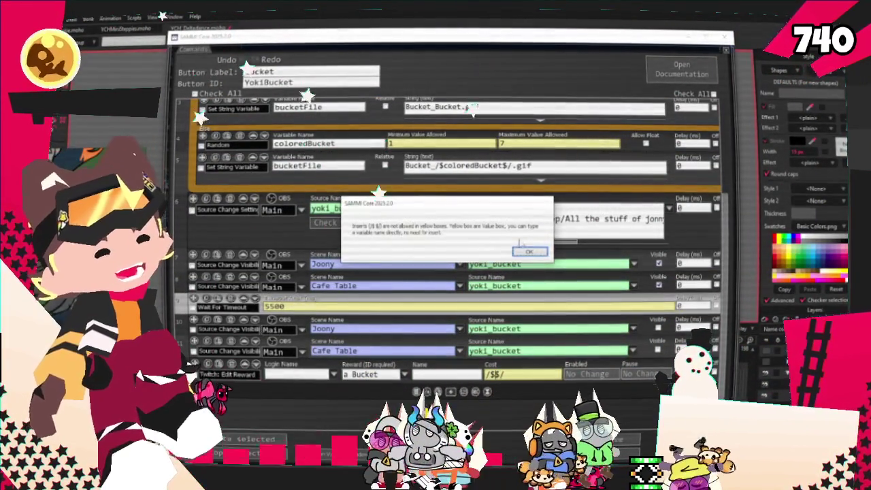
click(529, 250)
scroll(294, 236, up, 3)
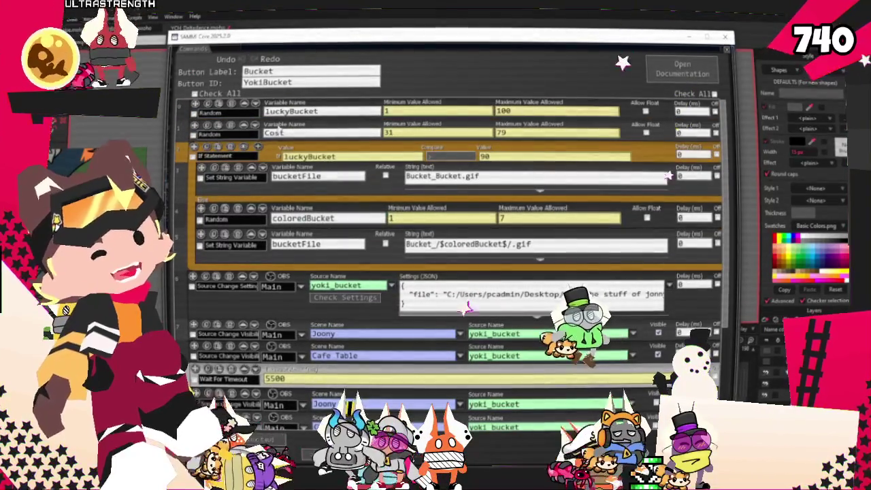
scroll(468, 308, down, 3)
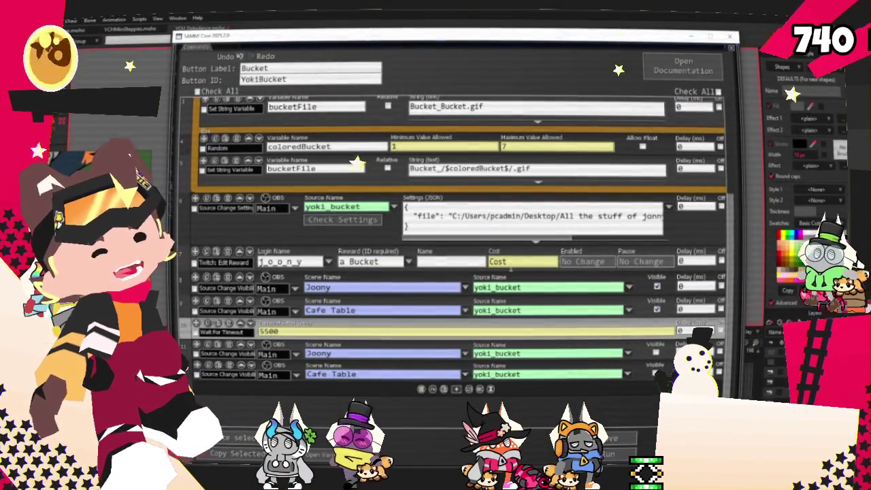
- Close the Bucket button editor and deck grid, returning to Moho
click(731, 47)
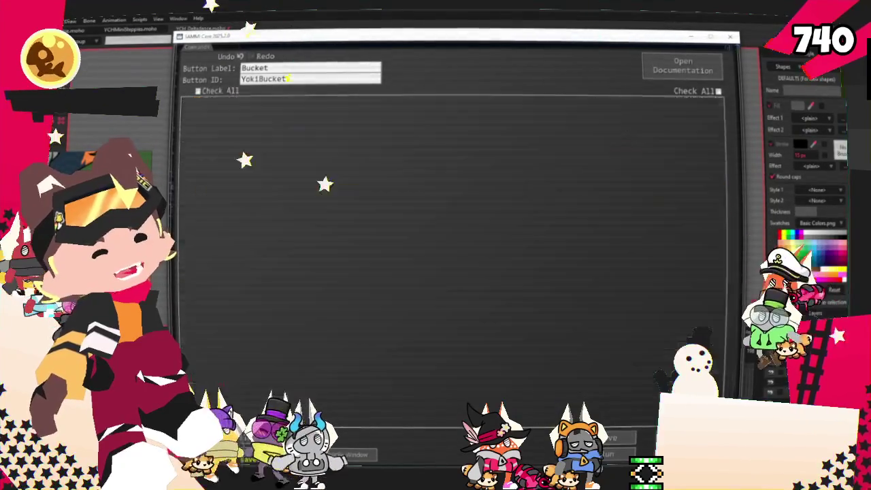
click(667, 42)
key(alt+Tab)
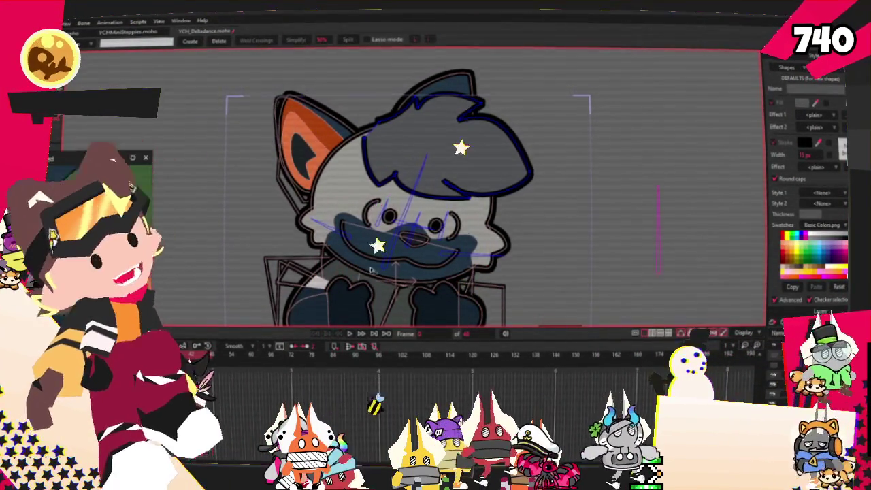
- Zoom in on the fox's hair outline with the Transform Points tool ready
scroll(344, 181, down, 3)
scroll(371, 218, up, 3)
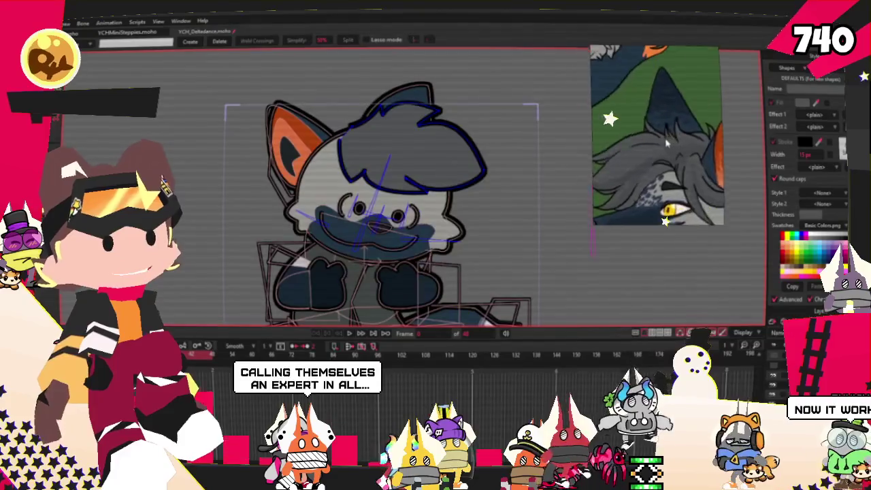
scroll(675, 127, down, 3)
scroll(664, 127, up, 3)
scroll(657, 127, up, 2)
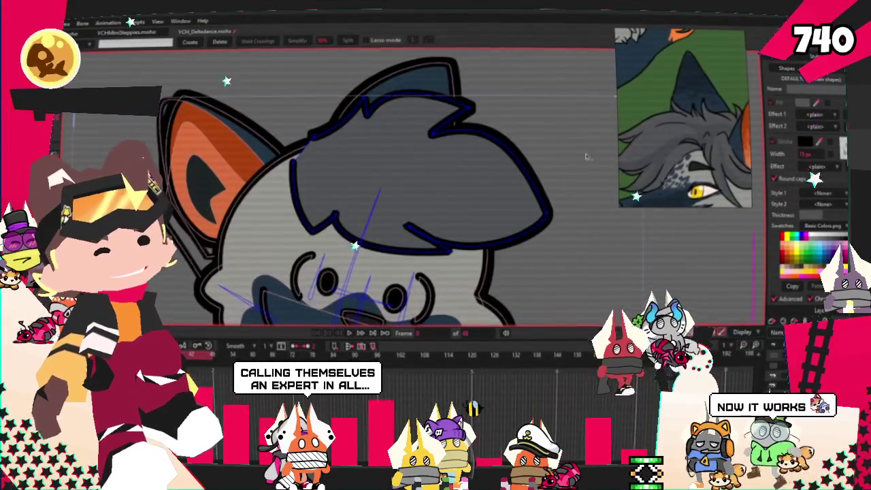
scroll(652, 127, down, 1)
scroll(652, 127, down, 2)
scroll(663, 121, down, 1)
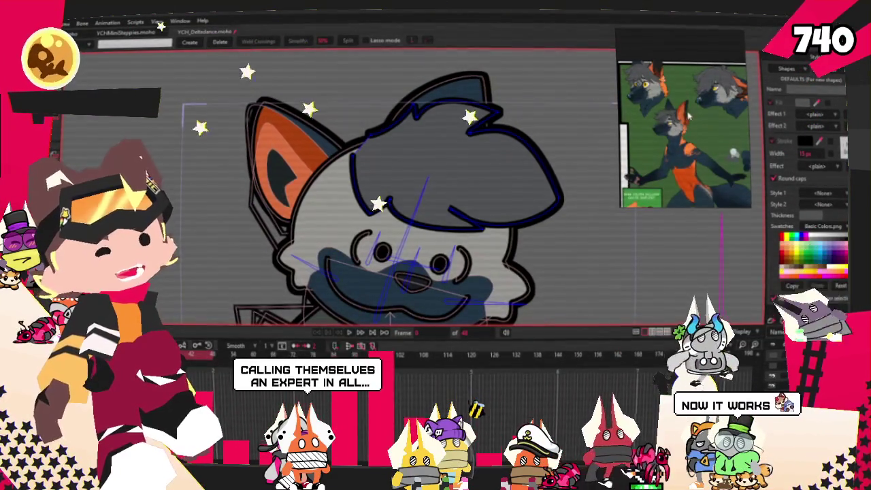
scroll(688, 118, up, 2)
scroll(688, 117, down, 2)
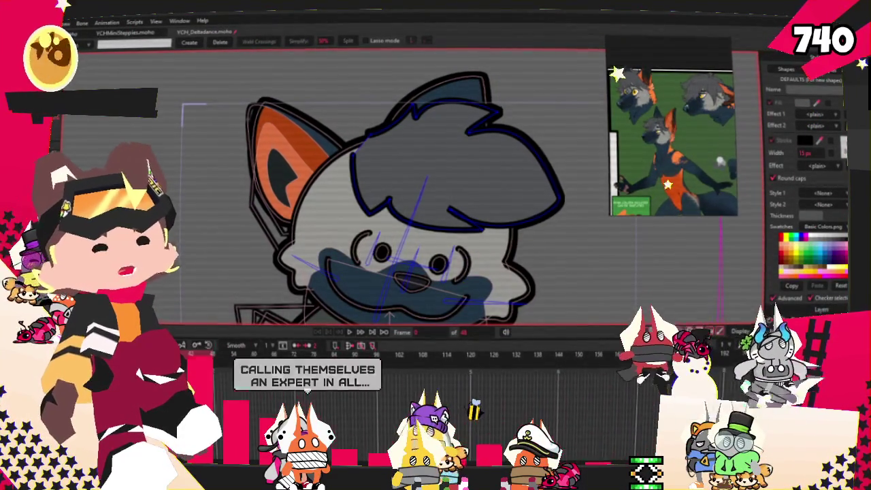
key(t)
scroll(237, 175, up, 2)
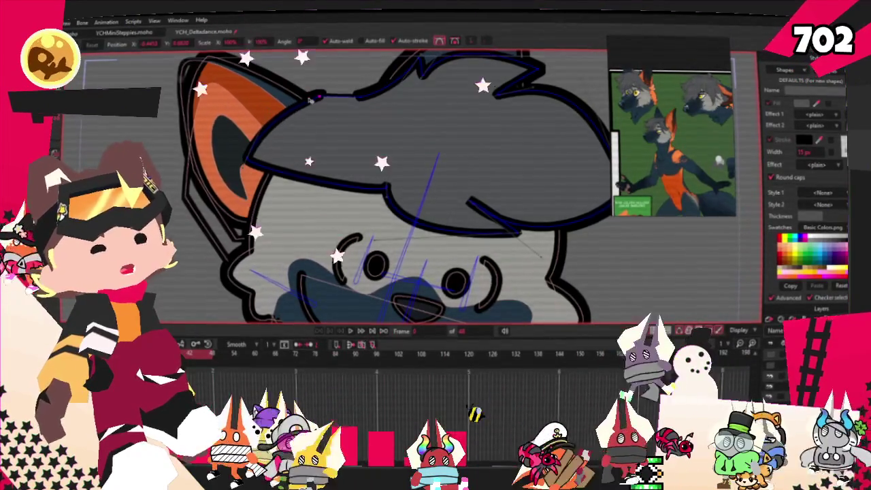
scroll(309, 100, down, 2)
scroll(310, 99, up, 3)
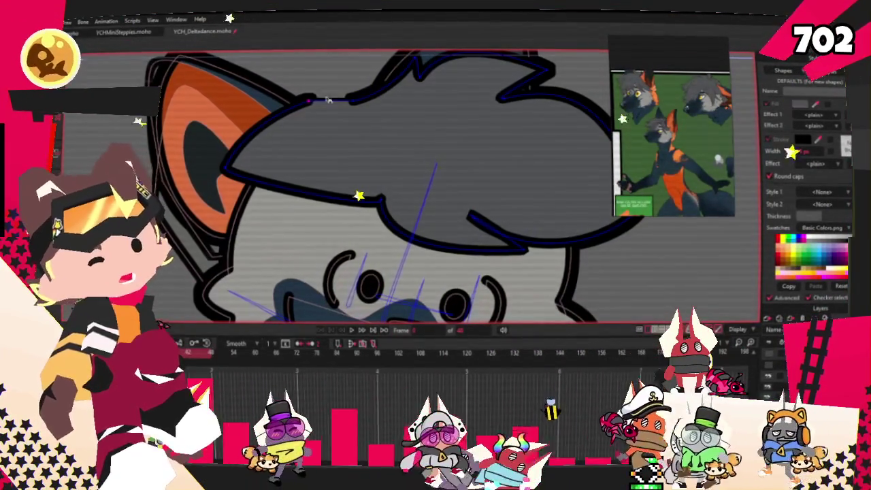
key(a)
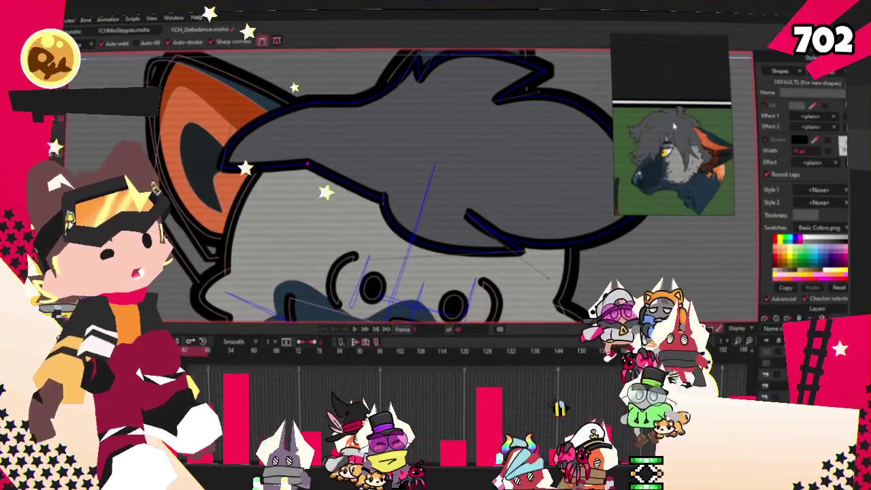
key(space)
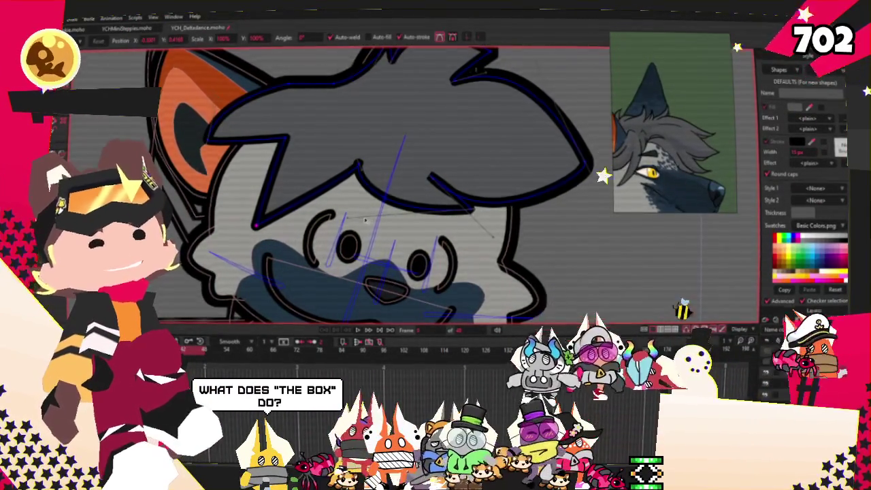
key(t)
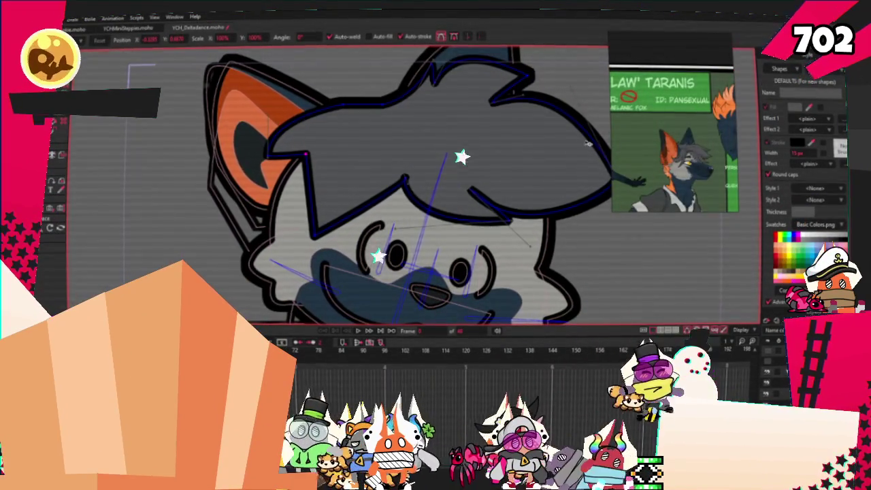
scroll(339, 154, up, 3)
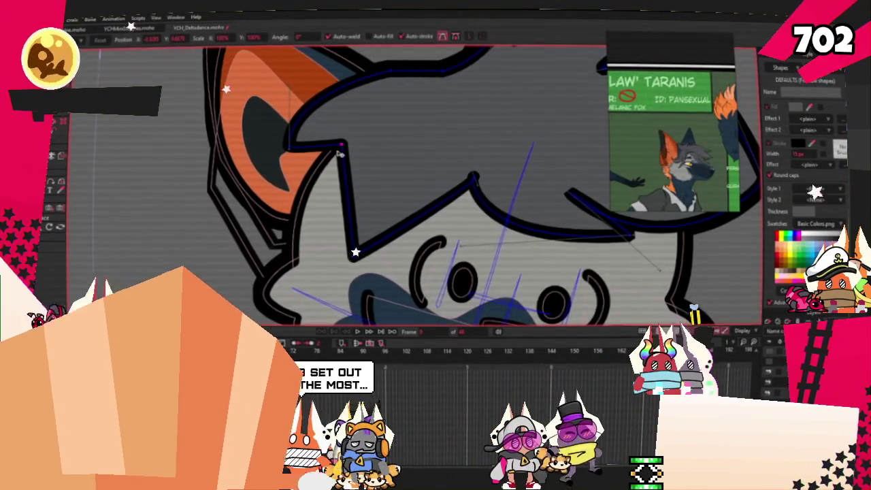
- Drag the hair outline points around the ear down and left, straightening the bent edge
drag(341, 145, 322, 266)
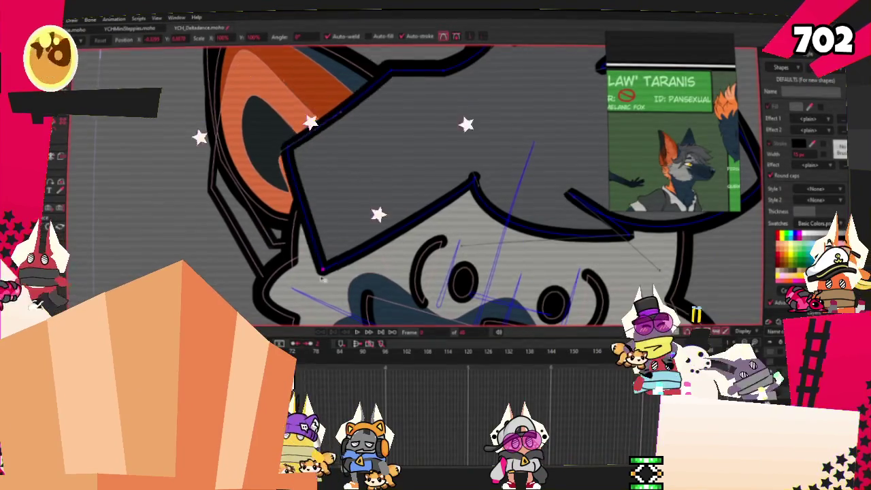
drag(289, 151, 287, 213)
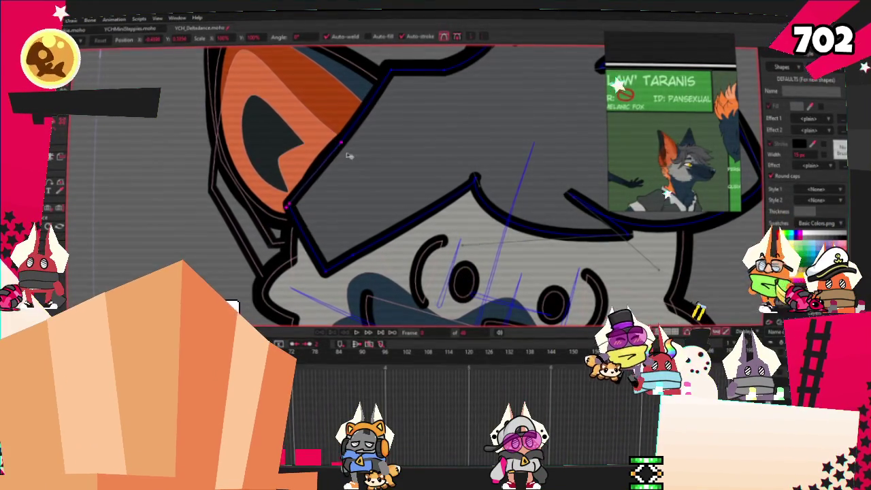
drag(341, 145, 368, 165)
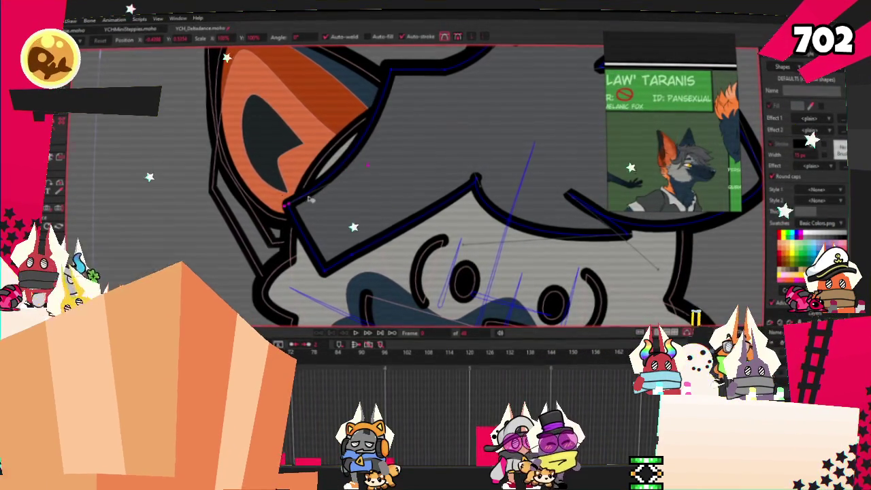
drag(310, 199, 284, 189)
drag(405, 80, 412, 78)
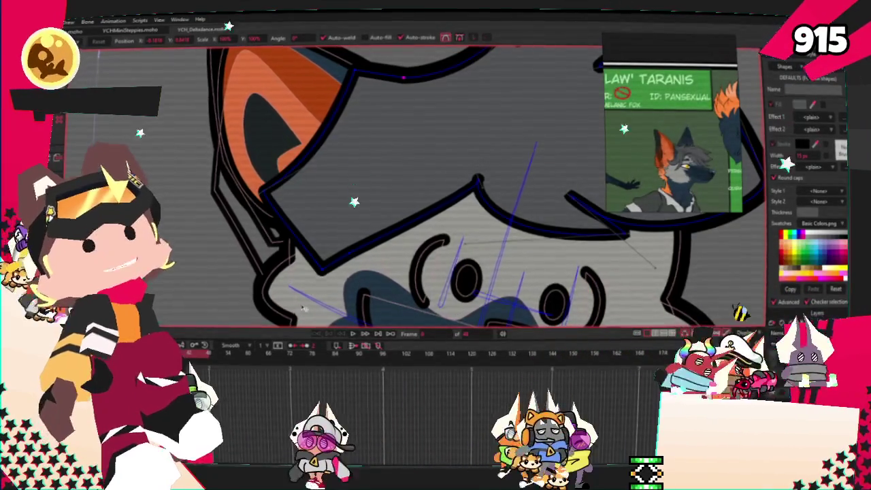
scroll(348, 243, up, 2)
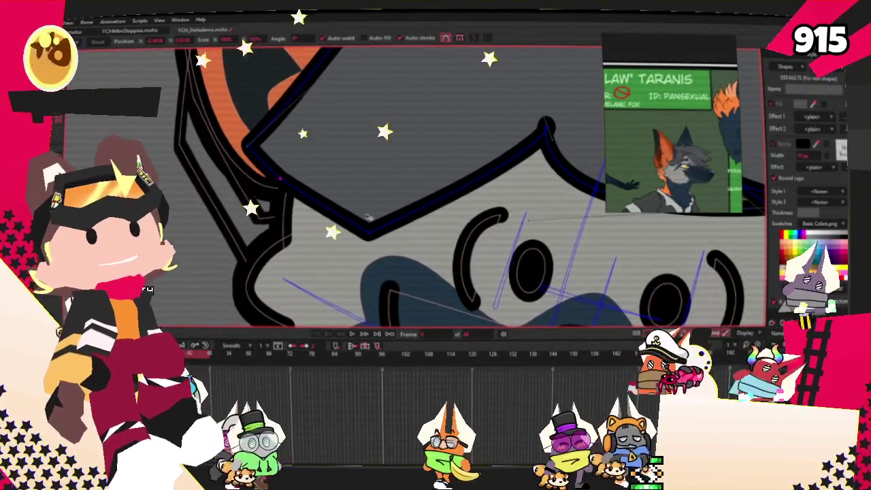
drag(289, 184, 276, 191)
scroll(276, 191, down, 1)
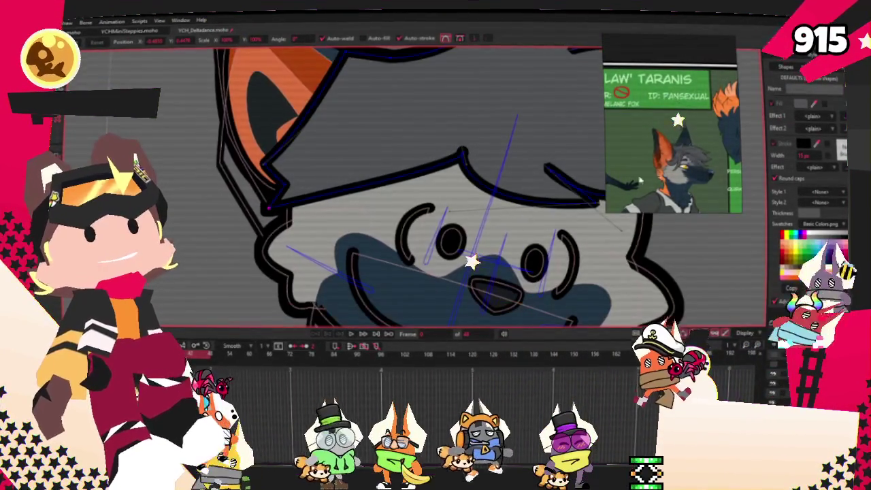
- Extend the hair outline with a new point and pull it up-left into a sharp spike
key(a)
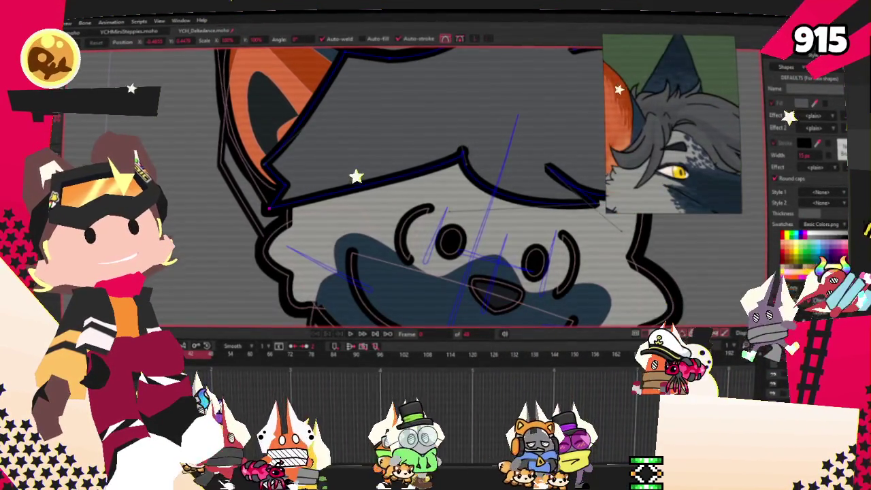
drag(463, 153, 417, 151)
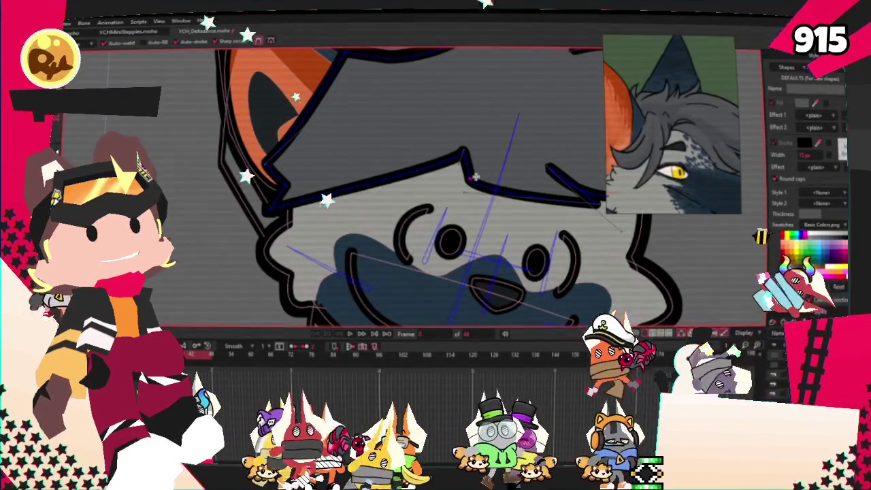
scroll(465, 155, up, 1)
scroll(464, 155, up, 1)
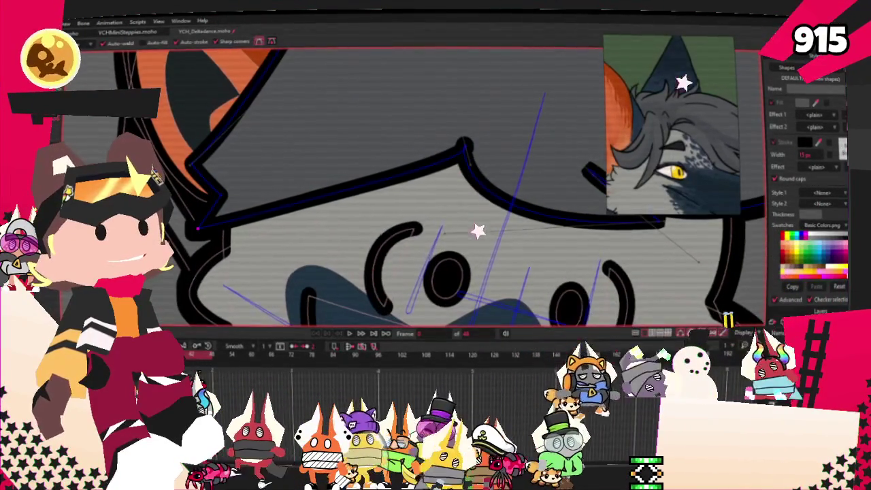
key(t)
mouse_move(465, 149)
mouse_down()
mouse_move(356, 75)
mouse_move(345, 93)
mouse_up()
scroll(355, 145, up, 2)
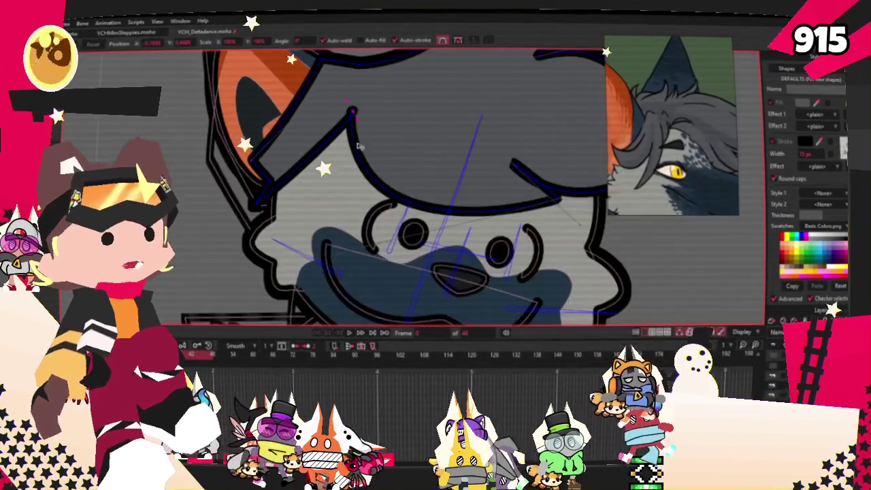
scroll(358, 96, down, 2)
drag(354, 103, 371, 97)
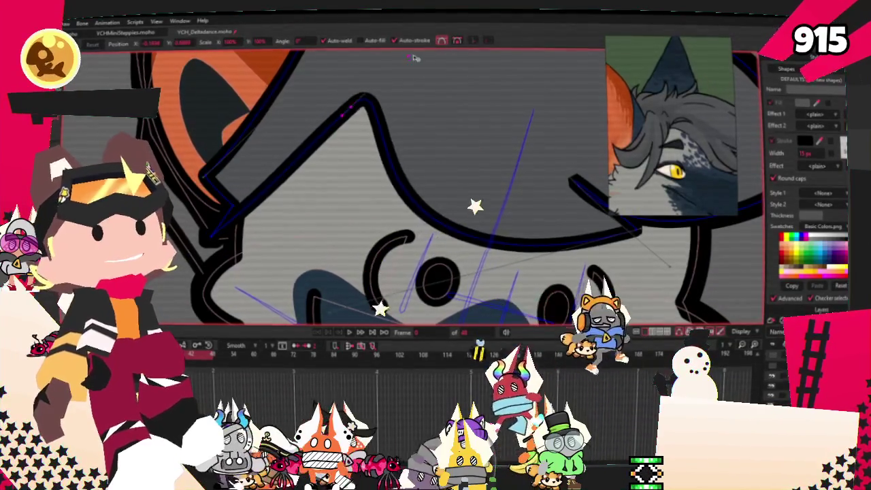
drag(341, 154, 334, 236)
scroll(390, 178, down, 1)
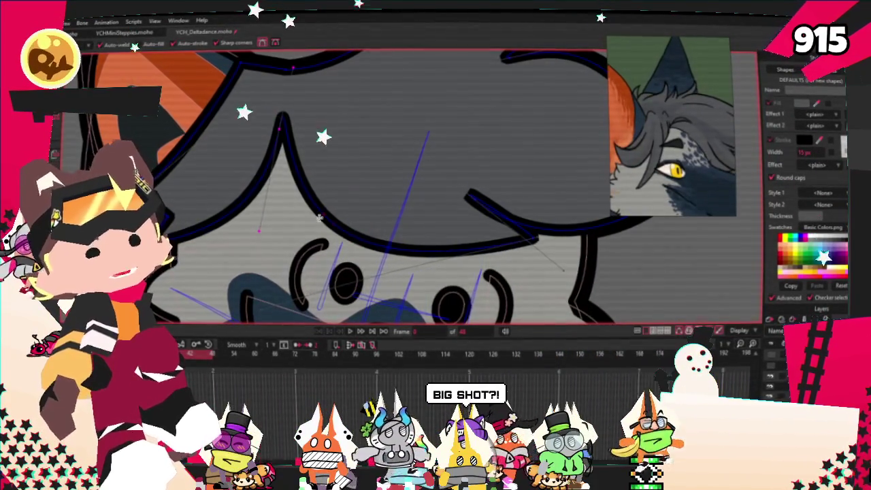
- Round the hair peak into a plateau and sweep its left flank more steeply down-left
drag(320, 218, 241, 111)
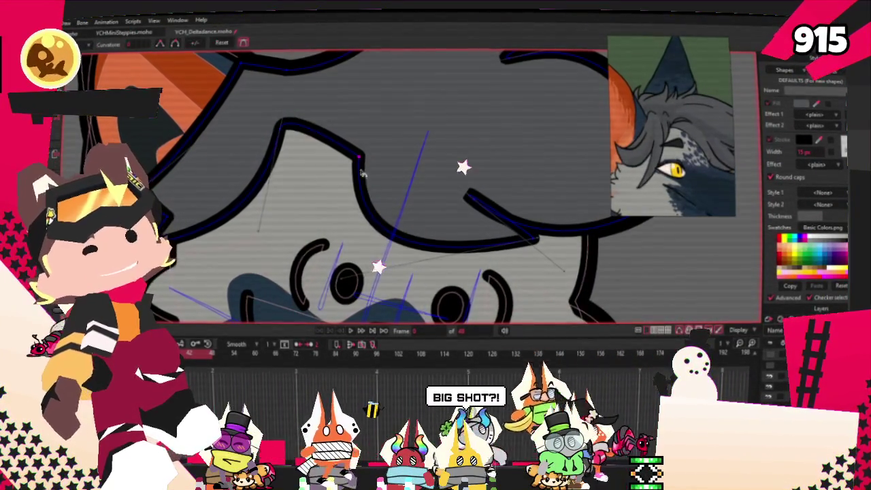
drag(362, 173, 395, 178)
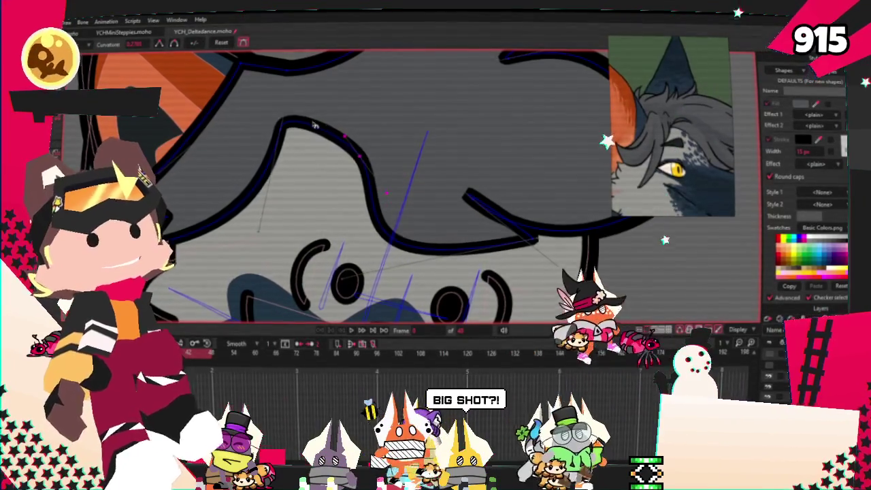
drag(315, 124, 262, 141)
drag(218, 185, 277, 258)
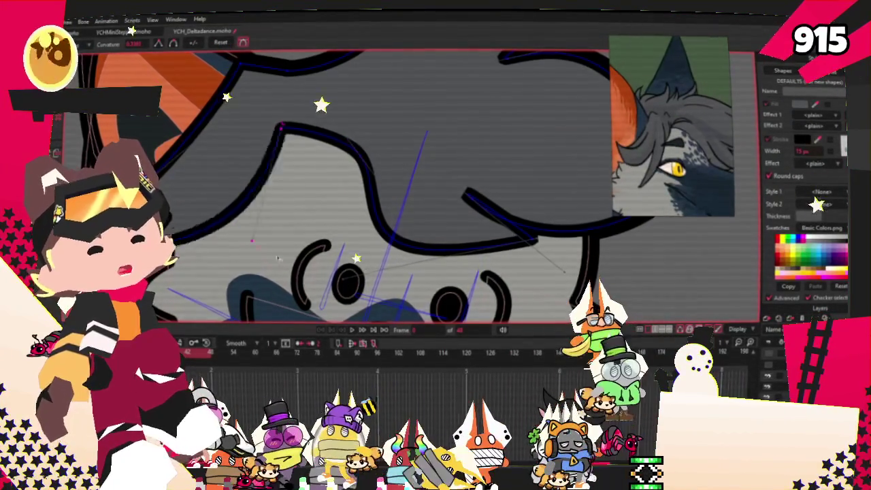
scroll(285, 227, down, 5)
scroll(286, 251, up, 3)
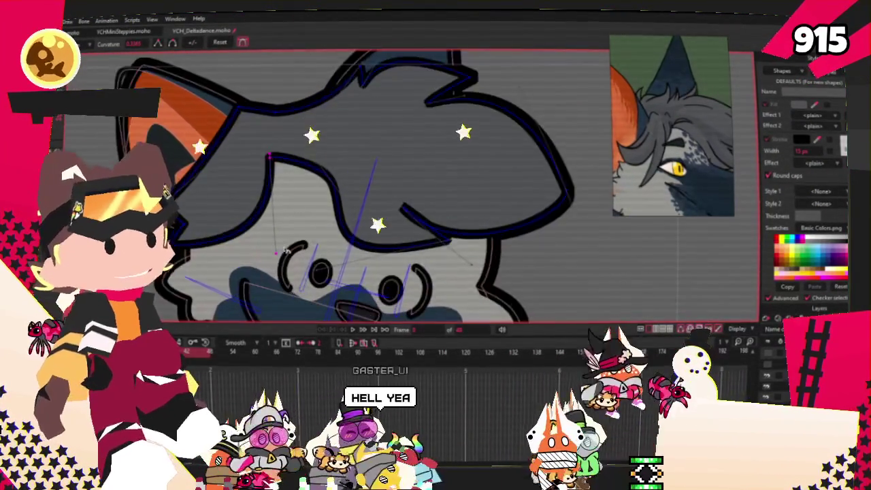
scroll(239, 151, up, 2)
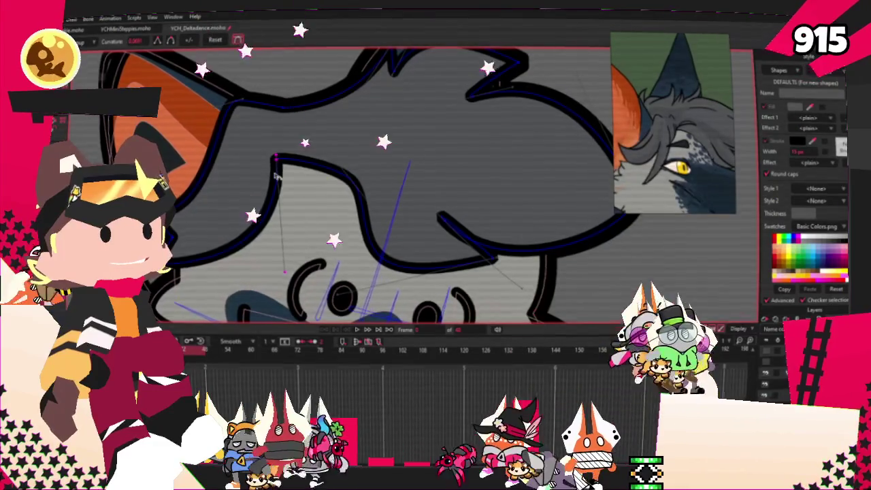
- Switch to Transform Points and pan the view onto the hair outline
key(t)
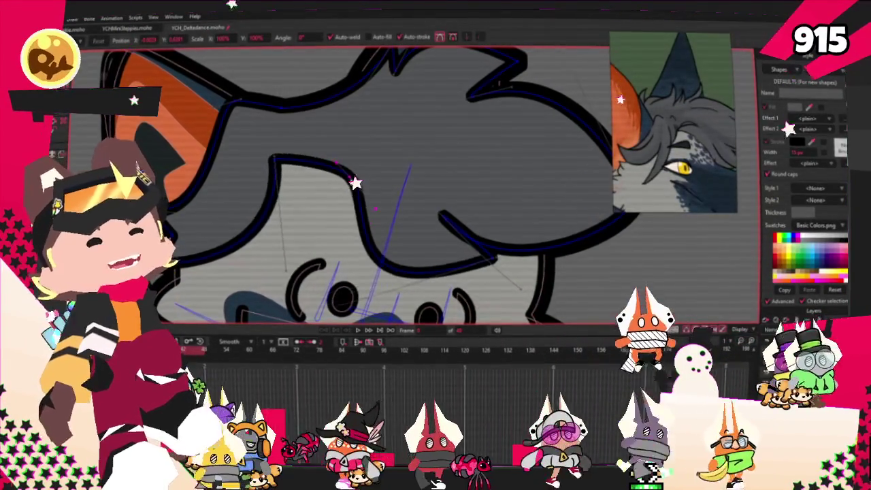
drag(349, 187, 281, 177)
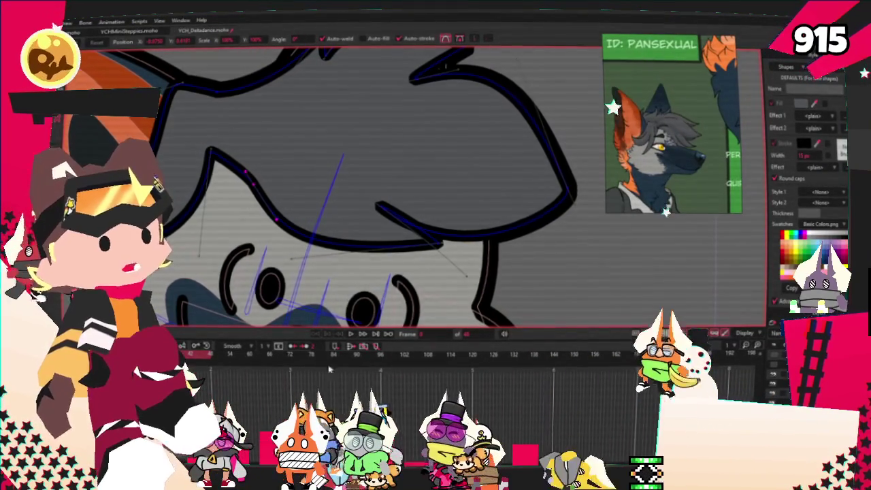
scroll(494, 238, up, 3)
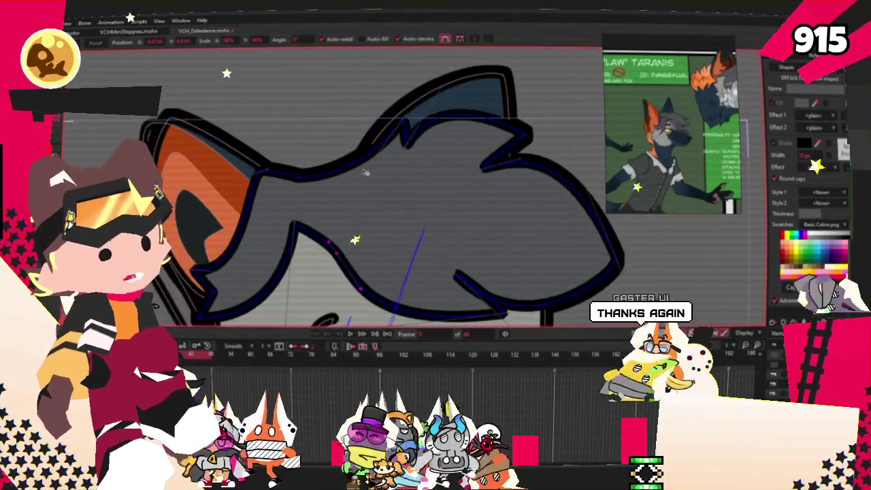
- Pull the top hair points left and up into zigzag spikes
scroll(495, 238, up, 2)
drag(420, 104, 323, 109)
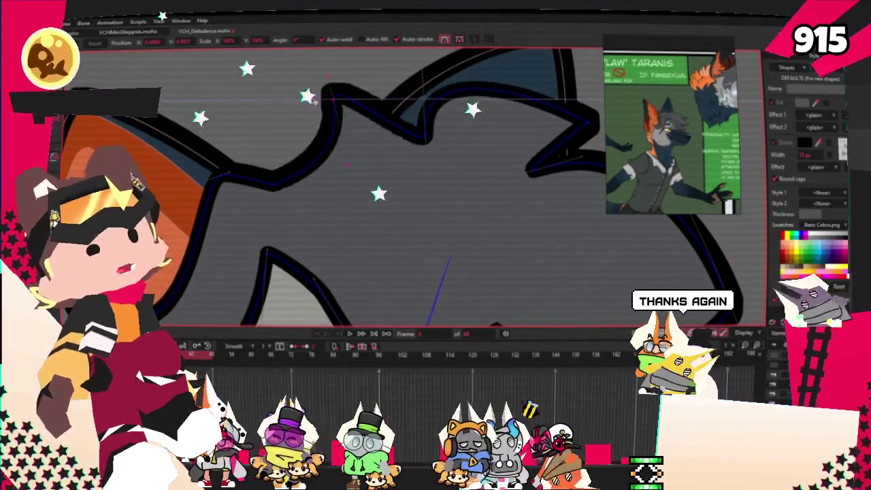
drag(429, 128, 347, 150)
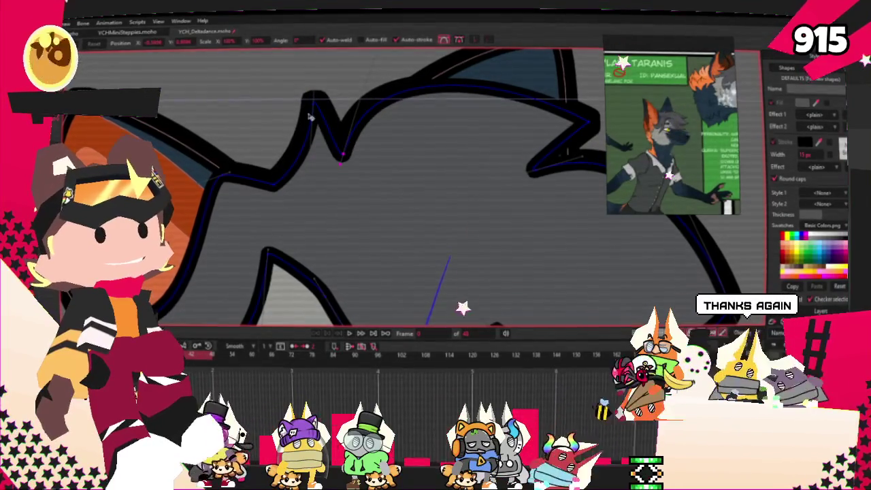
drag(310, 117, 290, 124)
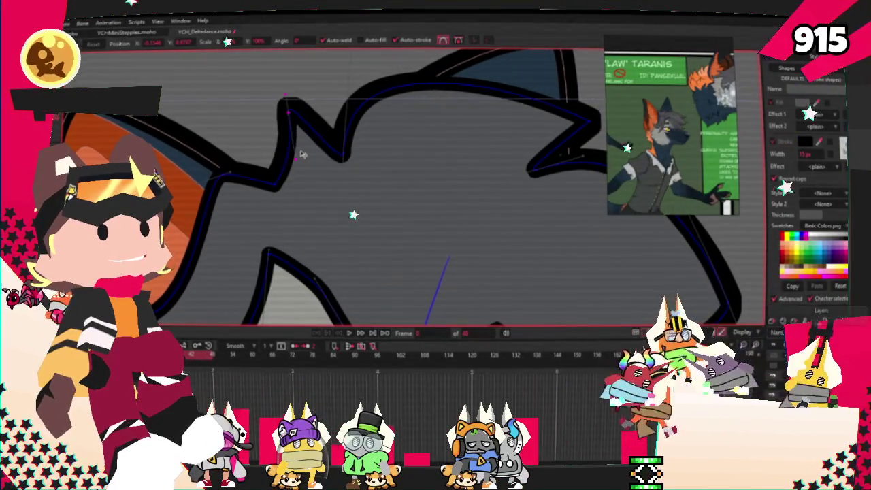
scroll(268, 128, down, 5)
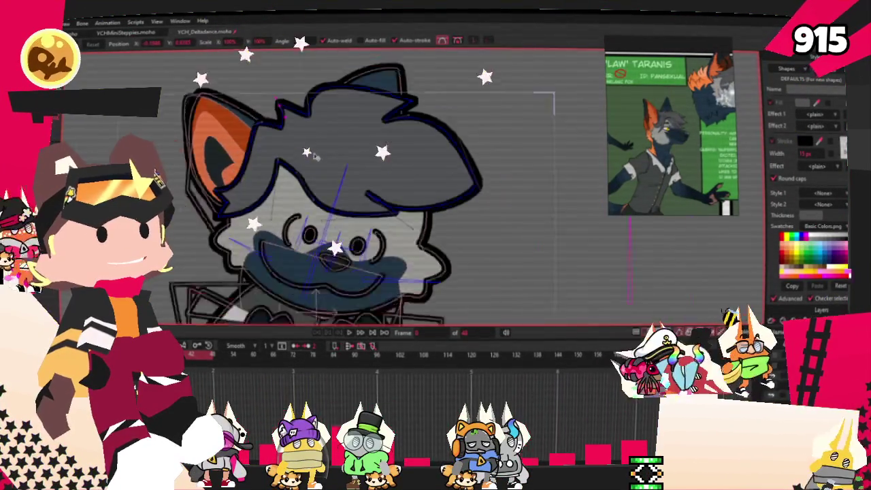
scroll(305, 206, up, 2)
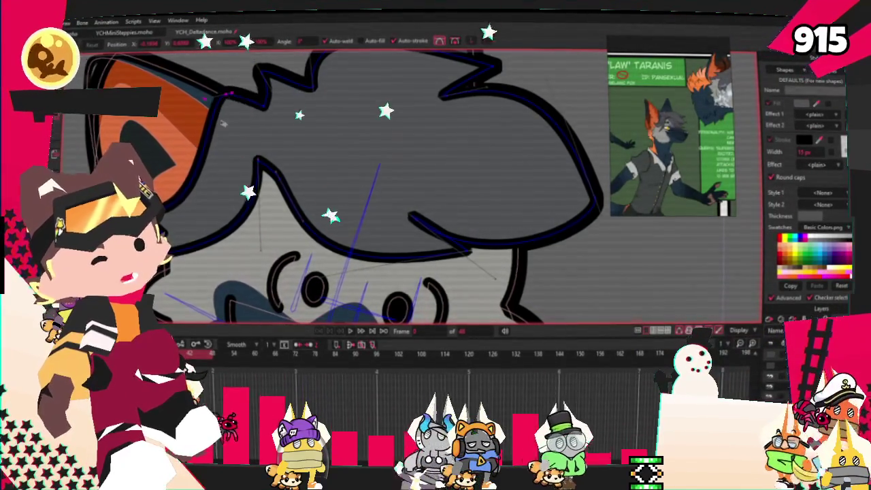
scroll(223, 123, up, 2)
scroll(202, 214, down, 3)
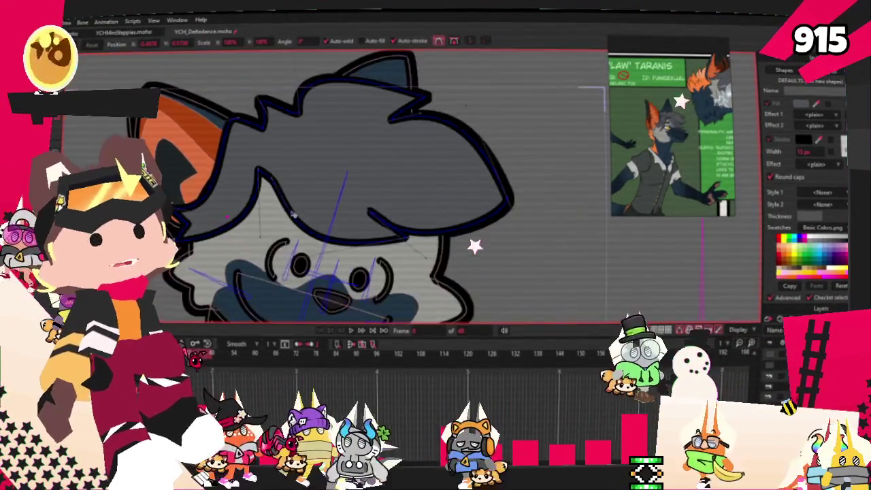
scroll(211, 204, up, 3)
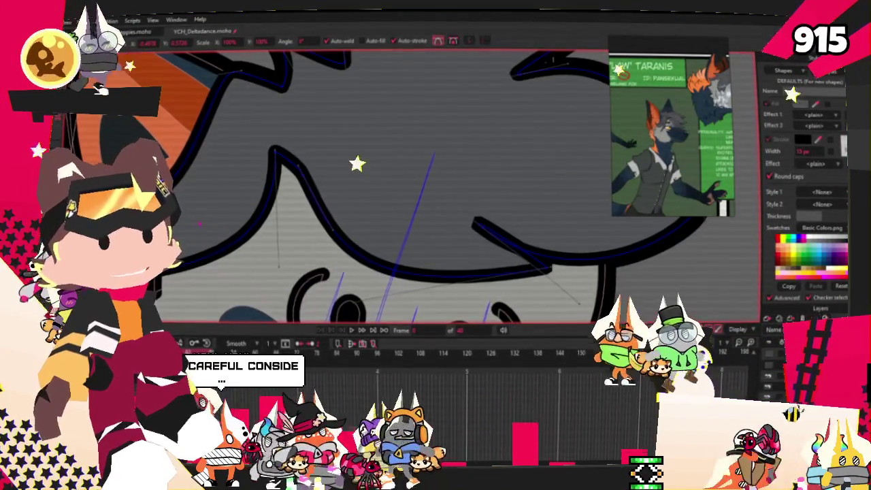
scroll(270, 157, down, 2)
scroll(270, 156, up, 2)
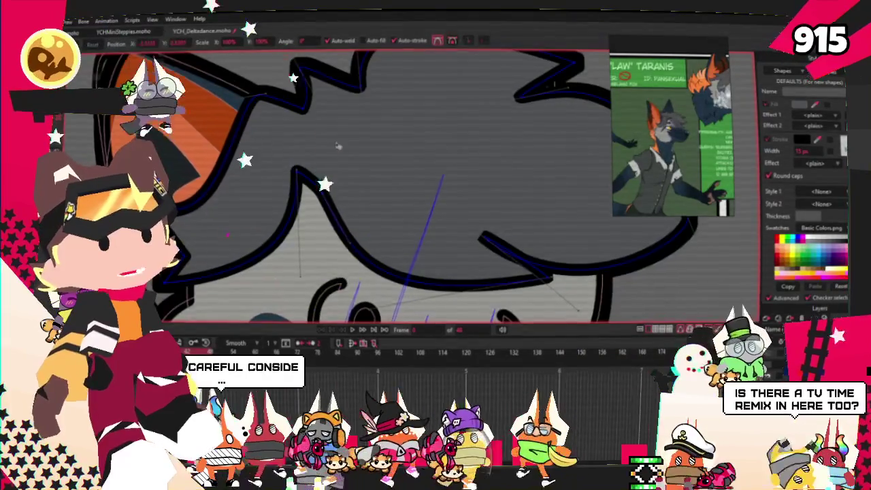
scroll(360, 142, down, 1)
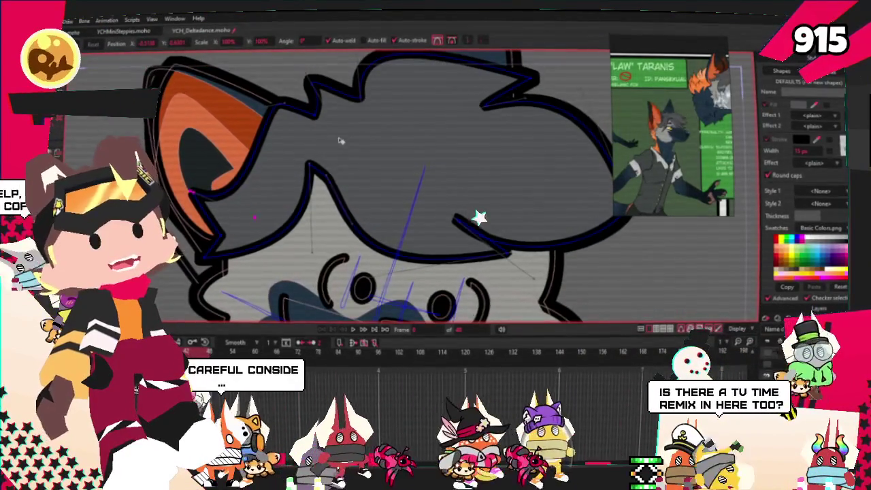
- Box-select the points along the lower hair edge with Select Points
scroll(337, 139, up, 1)
scroll(338, 139, down, 1)
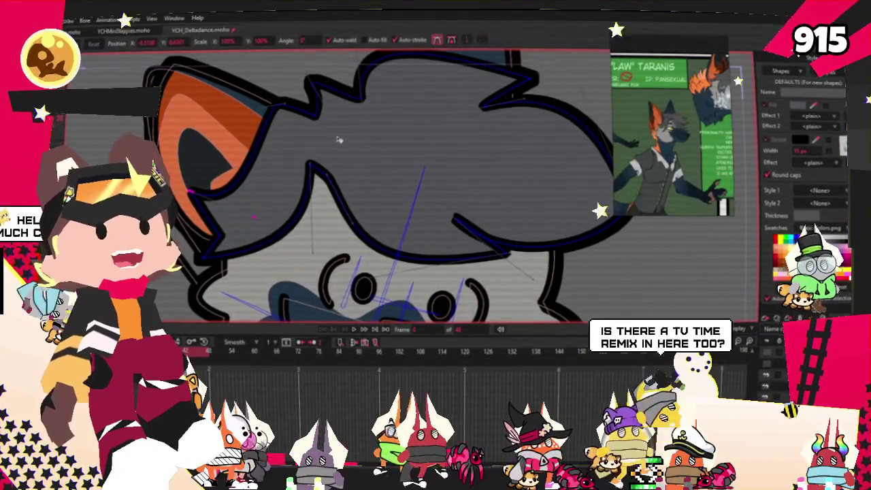
scroll(338, 140, up, 1)
scroll(365, 163, down, 1)
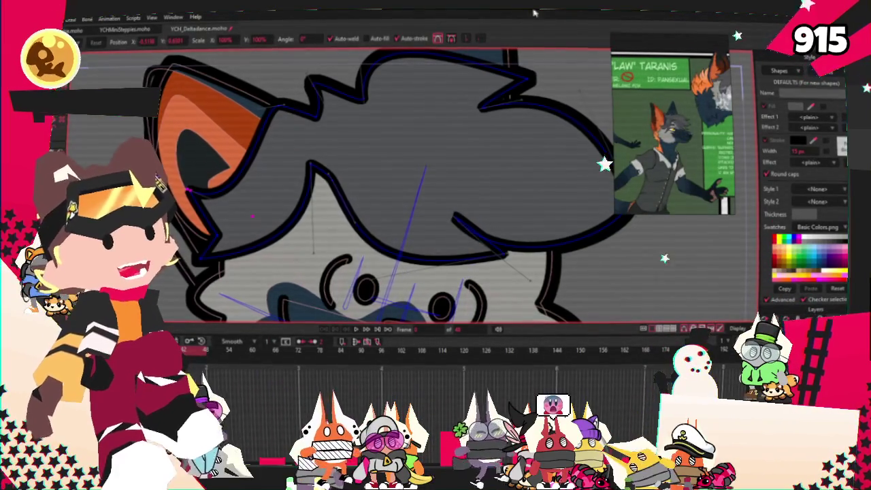
scroll(454, 101, down, 1)
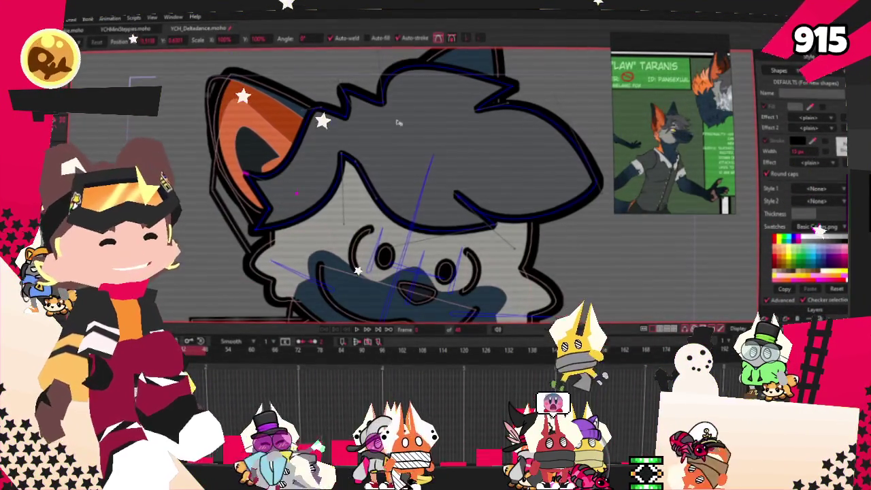
scroll(398, 129, up, 1)
scroll(395, 170, up, 1)
scroll(393, 226, up, 1)
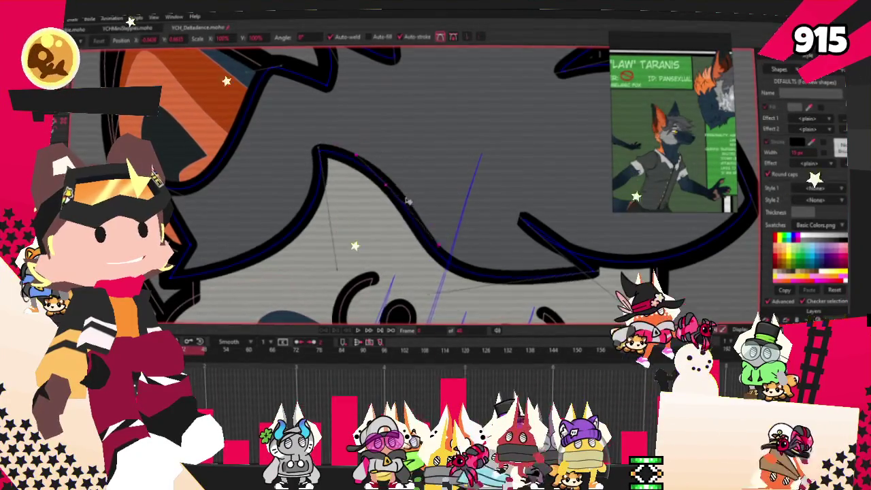
scroll(351, 143, down, 2)
scroll(340, 105, up, 1)
scroll(189, 95, up, 1)
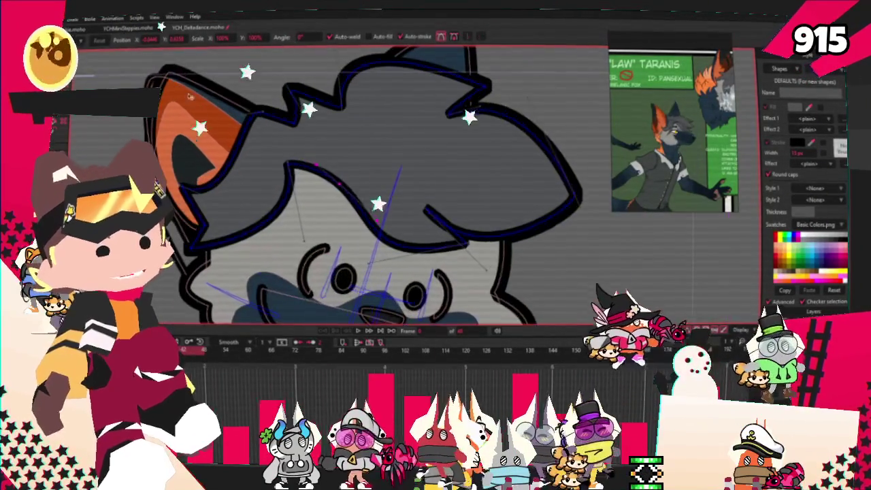
scroll(188, 149, down, 1)
key(g)
drag(284, 59, 521, 251)
- Drag the selected lower hair points down to lower the hair's bottom edge
key(t)
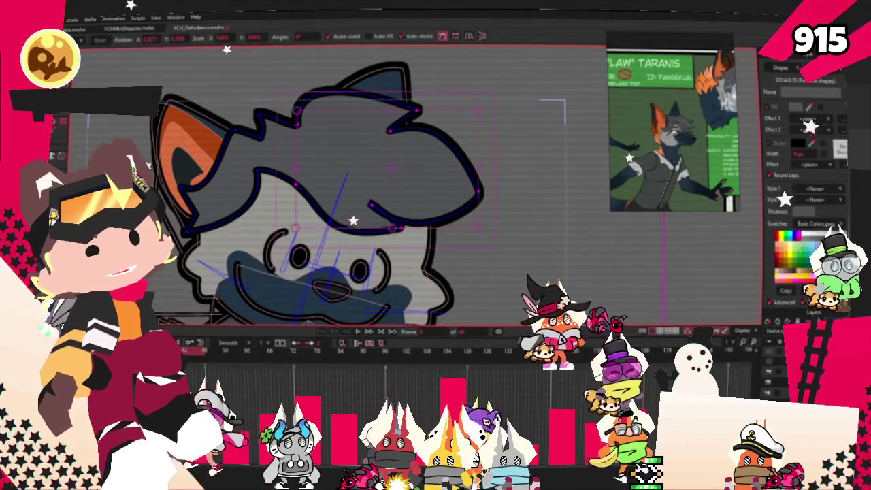
mouse_move(384, 228)
mouse_down()
mouse_move(385, 254)
mouse_move(486, 224)
mouse_up()
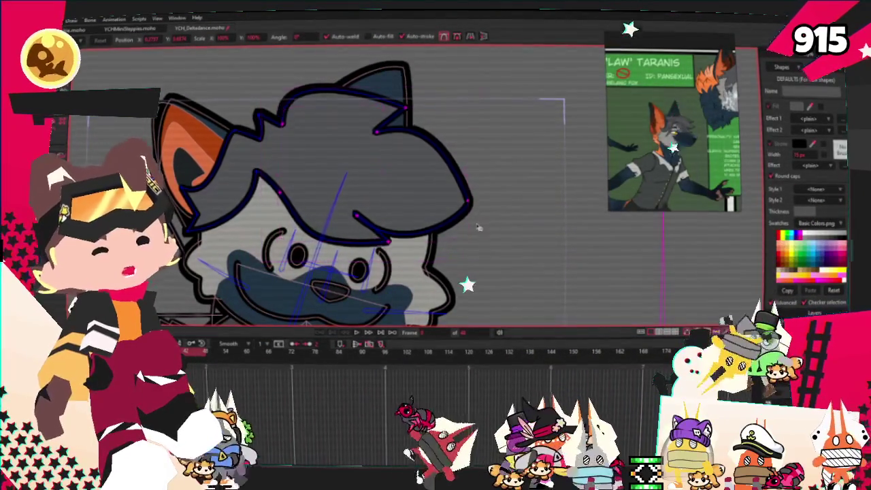
scroll(211, 176, up, 2)
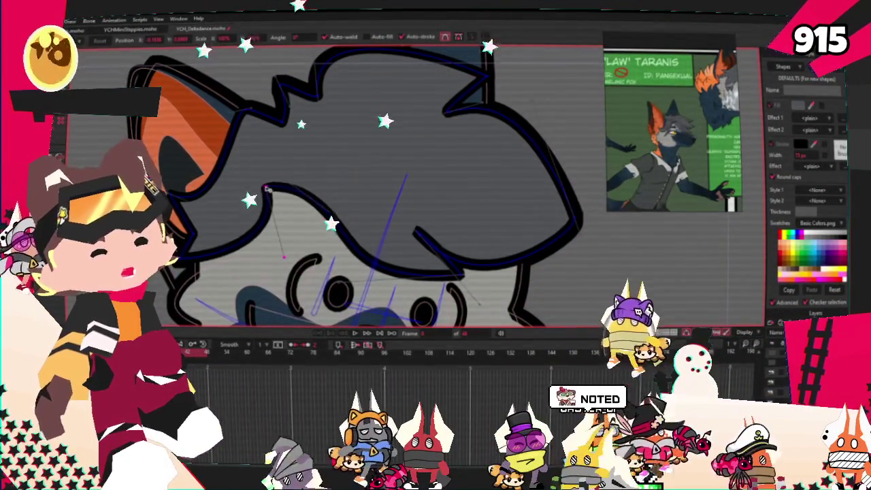
scroll(304, 155, down, 5)
- Play the animation to preview the reshaped spiky hair as the fox head turns
scroll(303, 143, up, 3)
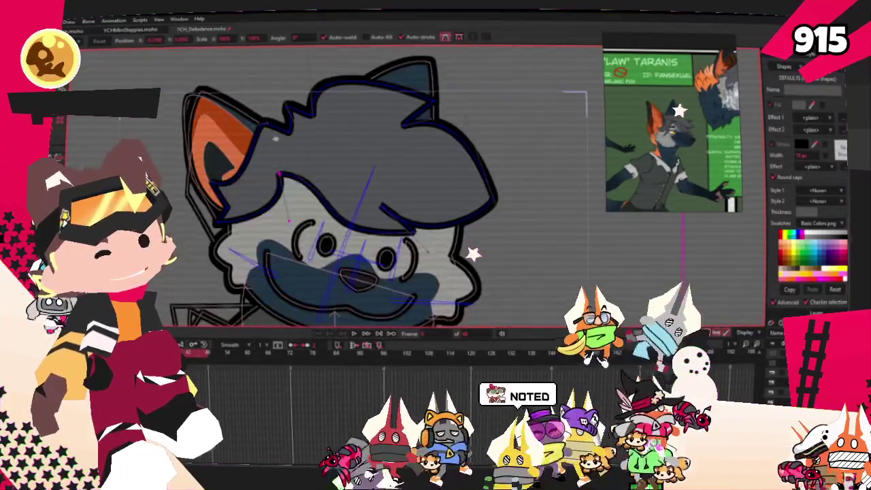
scroll(301, 133, up, 2)
scroll(302, 129, down, 4)
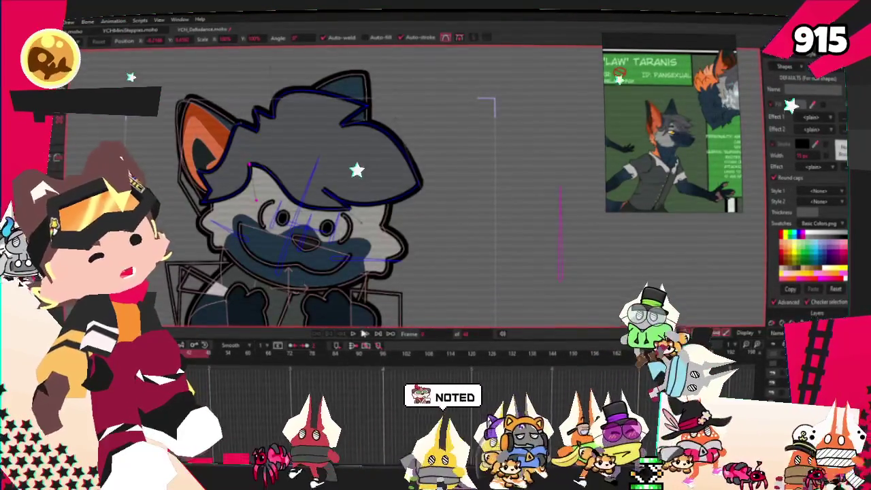
scroll(310, 196, down, 2)
scroll(310, 198, up, 3)
scroll(293, 191, down, 2)
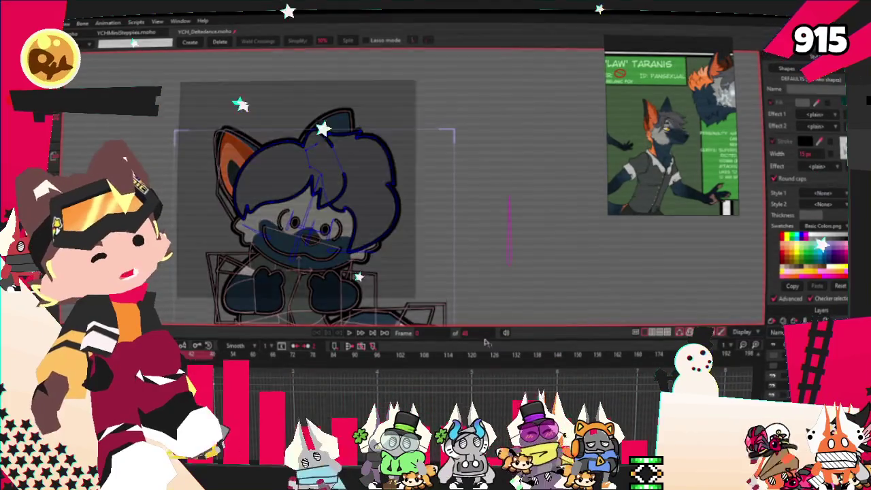
key(t)
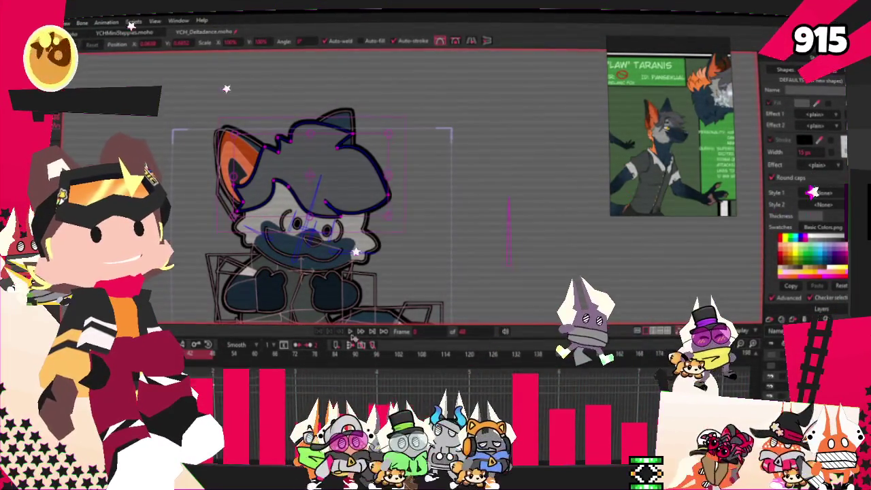
click(351, 334)
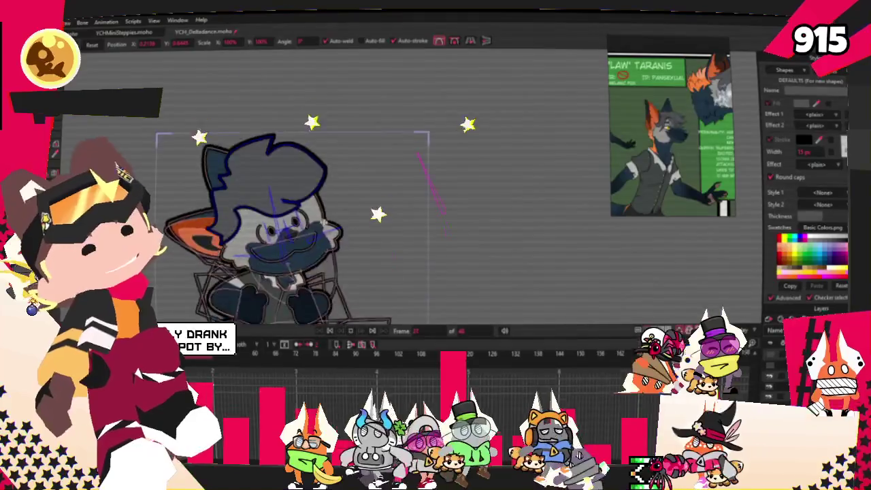